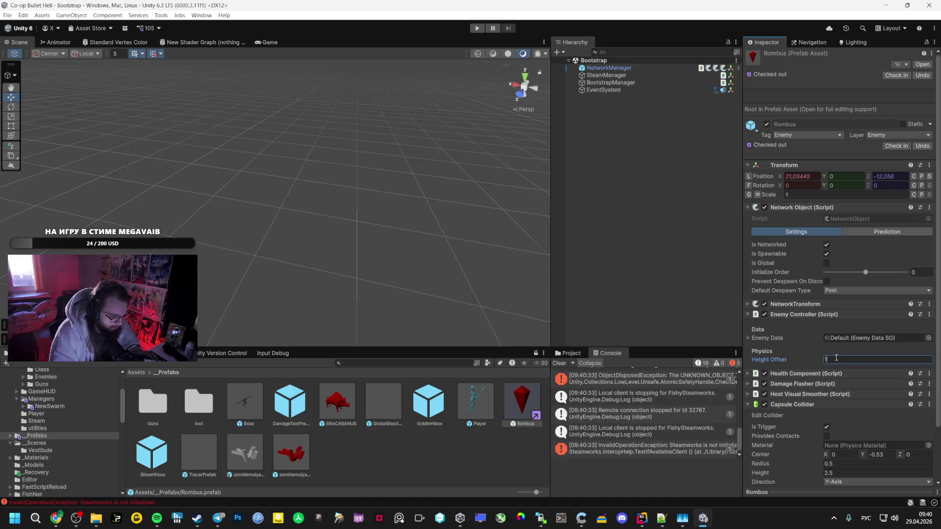
# - Set the Rombus prefab's Enemy Controller Height Offset to 1.8 and enter Play mode
pyautogui.write('.8')
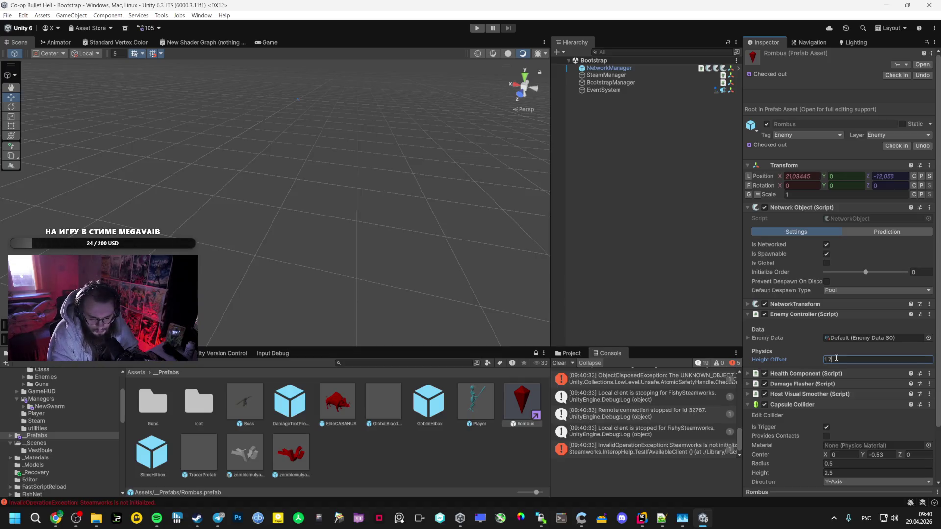
pyautogui.click(481, 30)
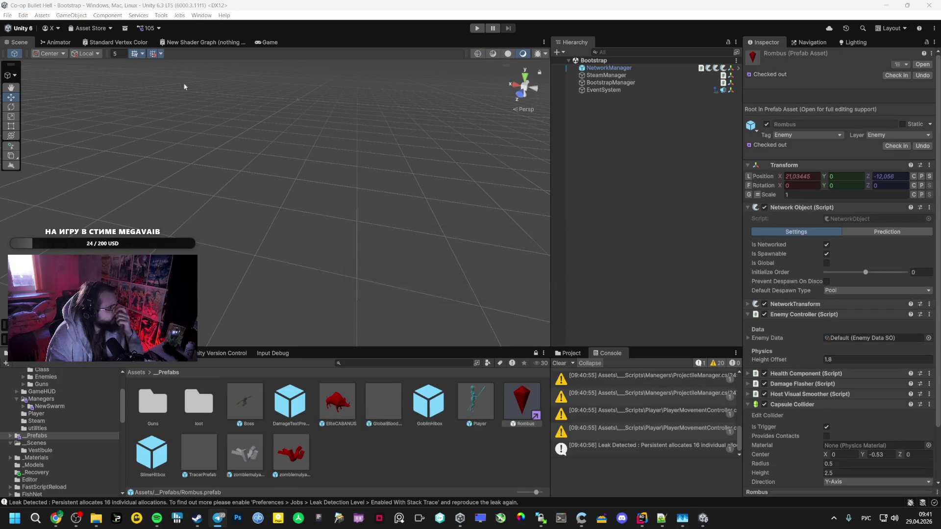
# - Playtest from the menu into level 2, taking the Damage Up upgrade card
pyautogui.click(478, 30)
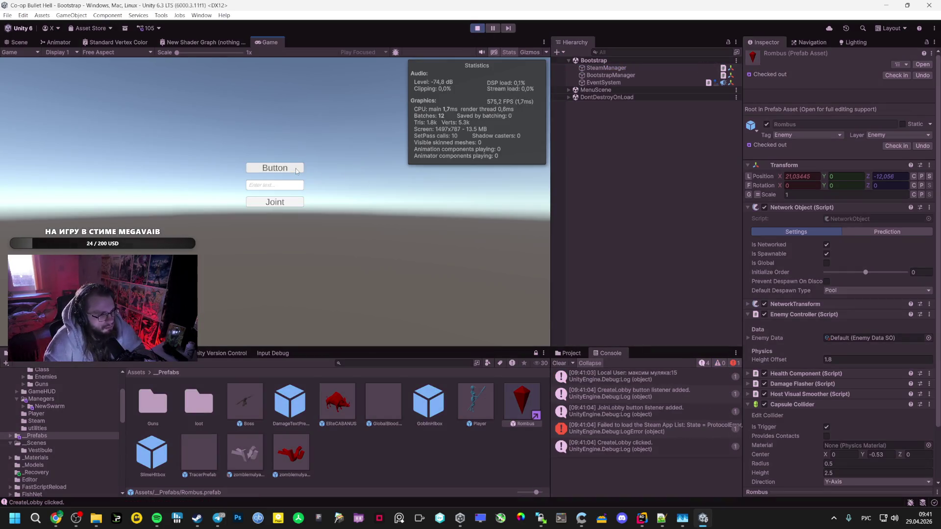
pyautogui.click(296, 168)
pyautogui.press('w')
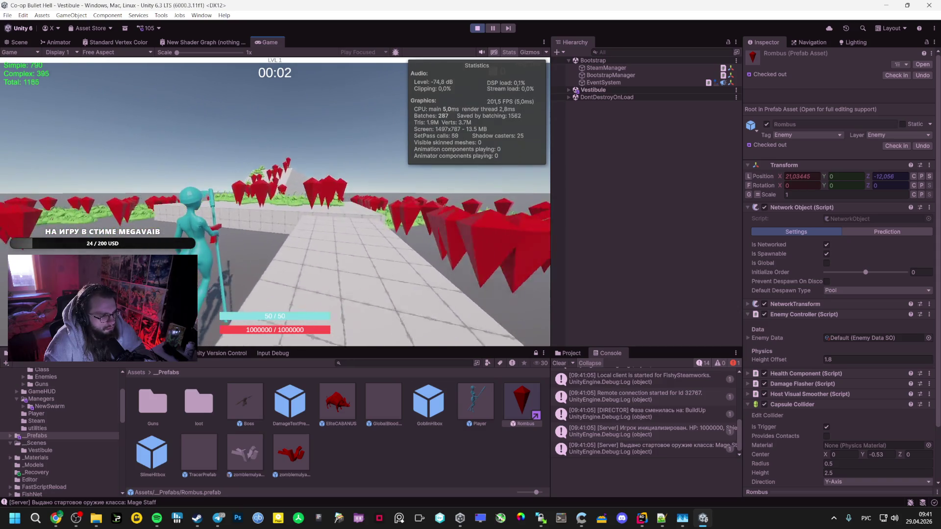
pyautogui.press('w')
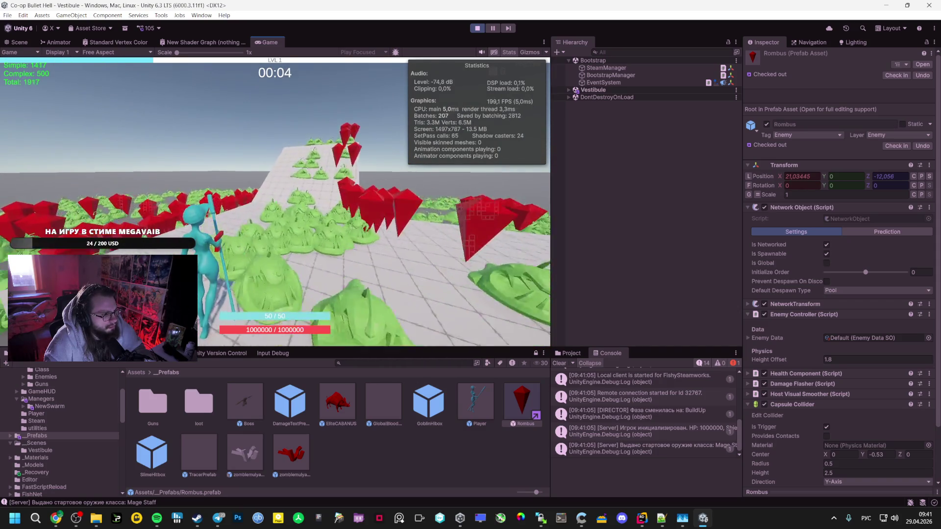
pyautogui.press('w')
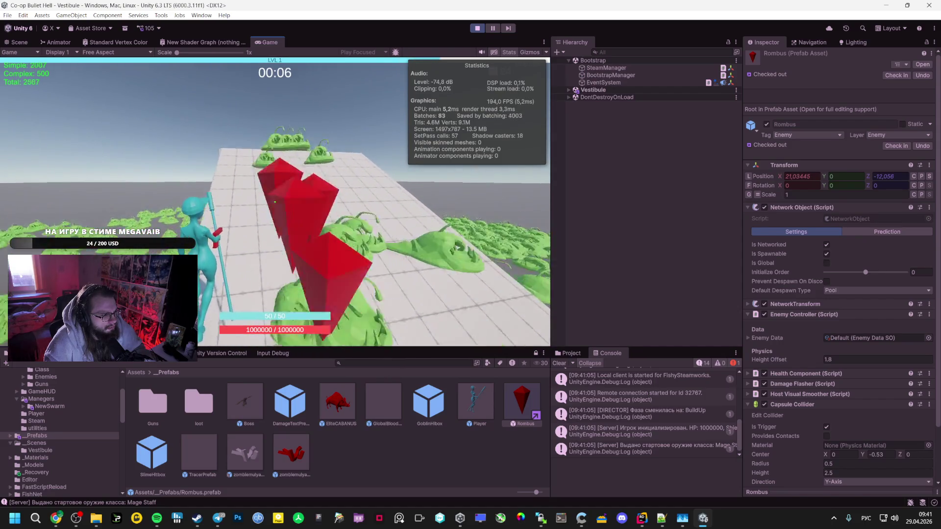
pyautogui.press('Return')
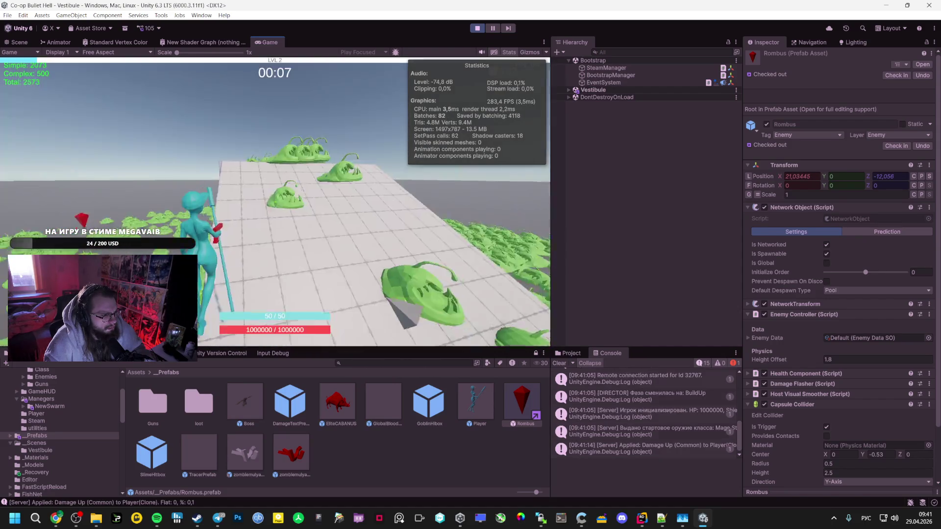
pyautogui.press('w')
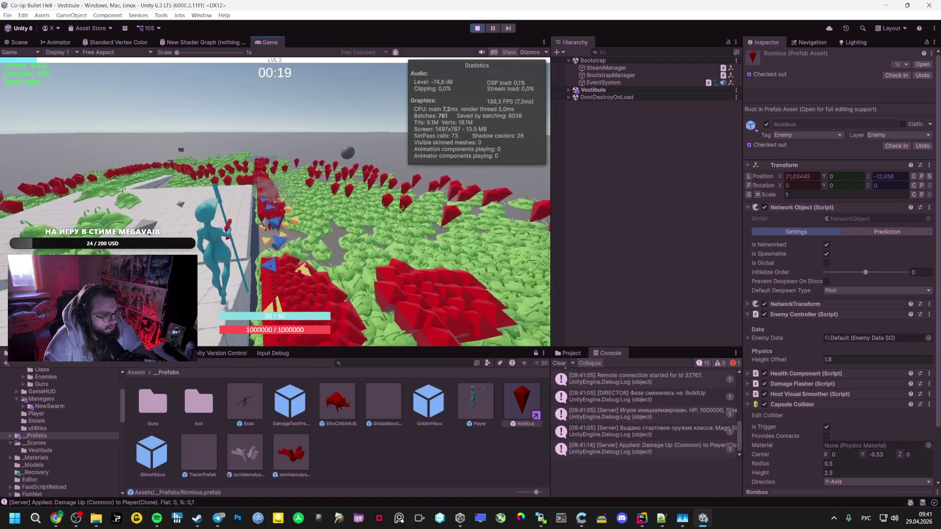
# - Pause and stop Play mode, then start Build And Run from File > Build Profiles
pyautogui.press('Escape')
pyautogui.click(477, 28)
pyautogui.click(7, 15)
pyautogui.click(48, 133)
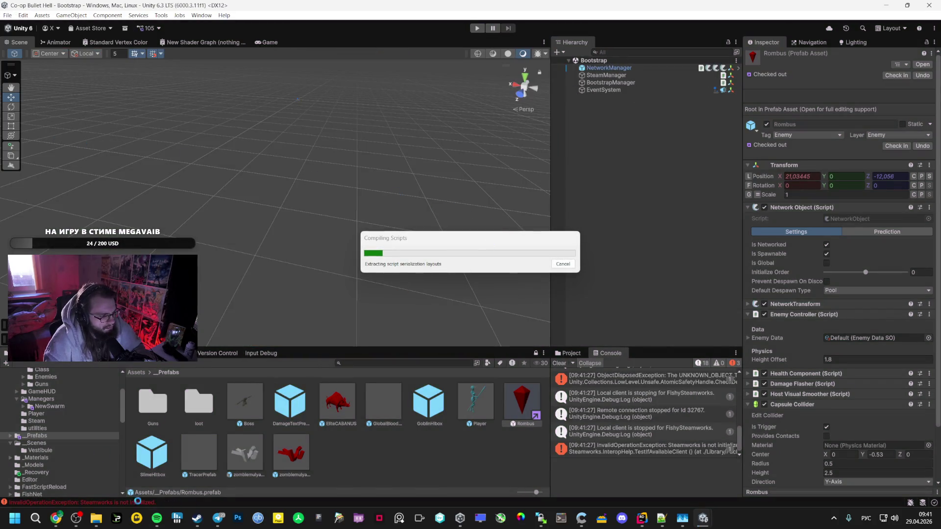
# - Lower the Spotify music volume during the build, then bring back the AI Studio chat
pyautogui.click(158, 518)
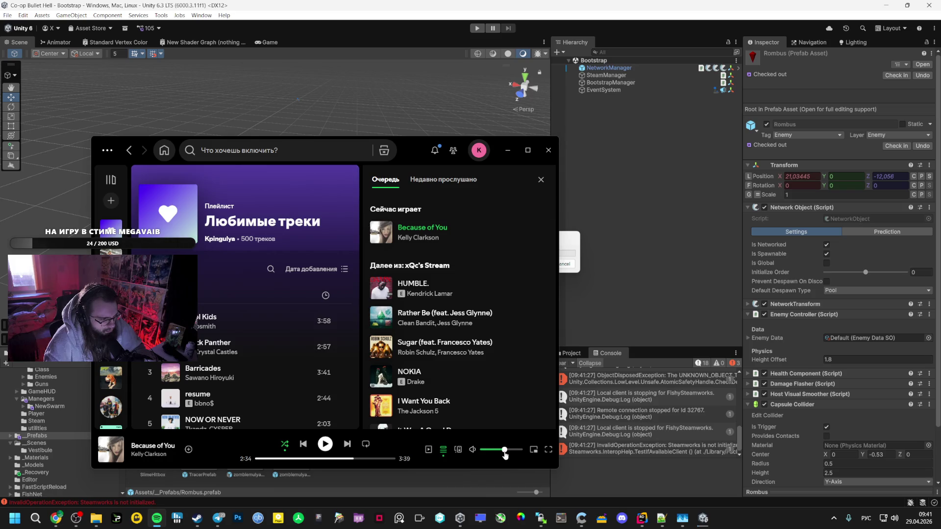
pyautogui.moveTo(505, 455); pyautogui.dragTo(497, 456)
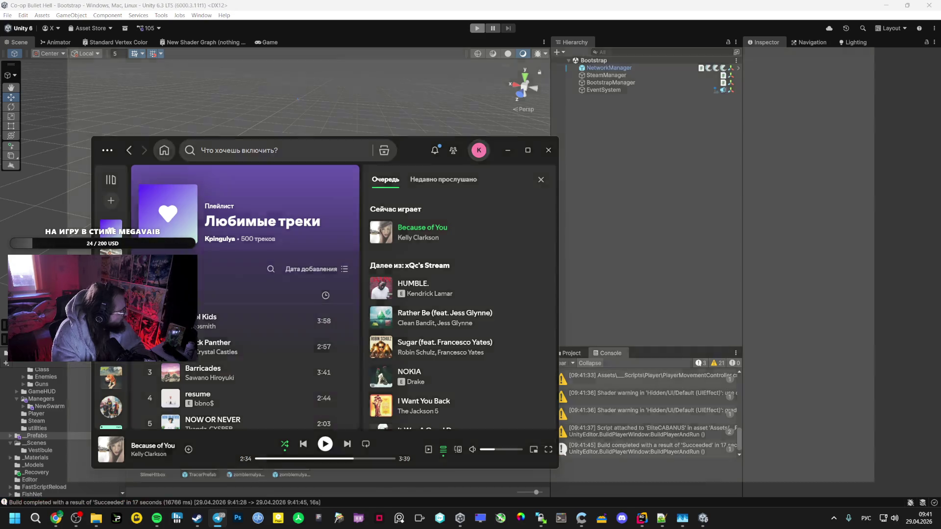
pyautogui.click(57, 516)
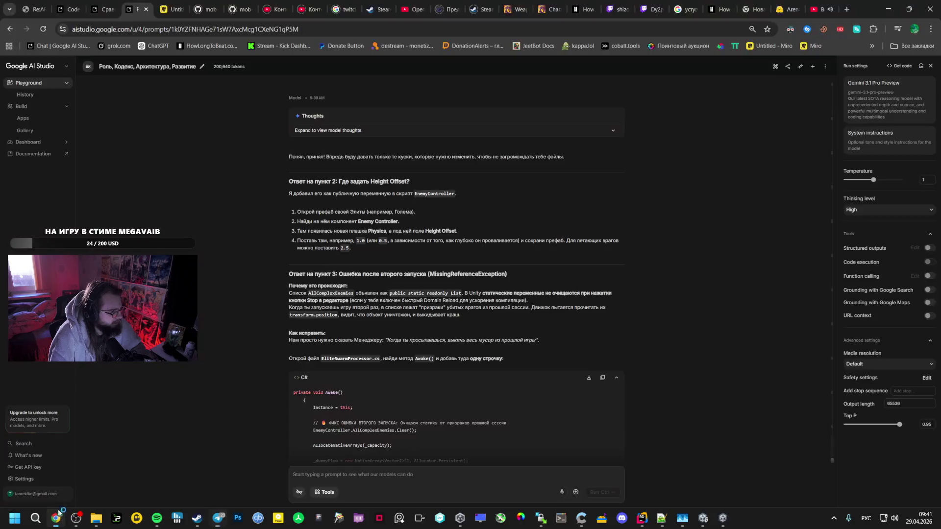
# - Open grok.com in a new tab, switch the keyboard to English, and open a Google tab
pyautogui.hotkey('ctrl', 't')
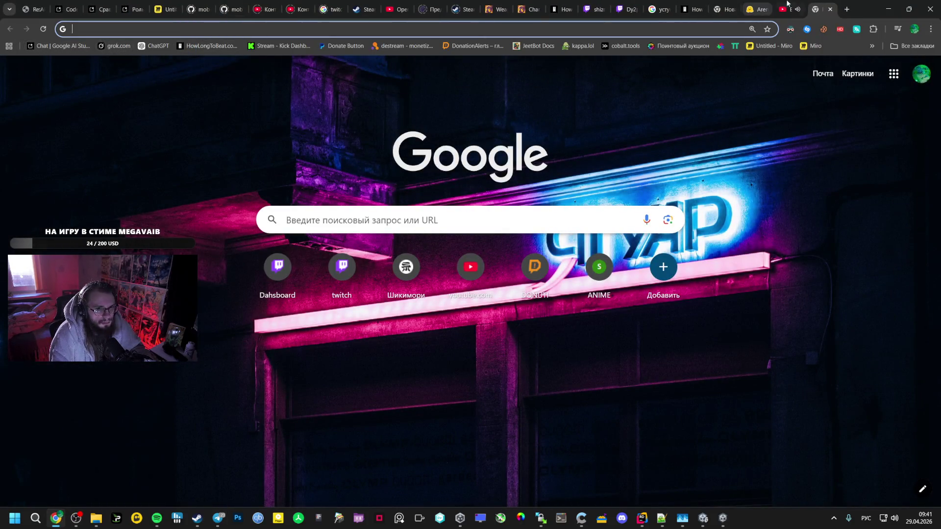
pyautogui.click(118, 46)
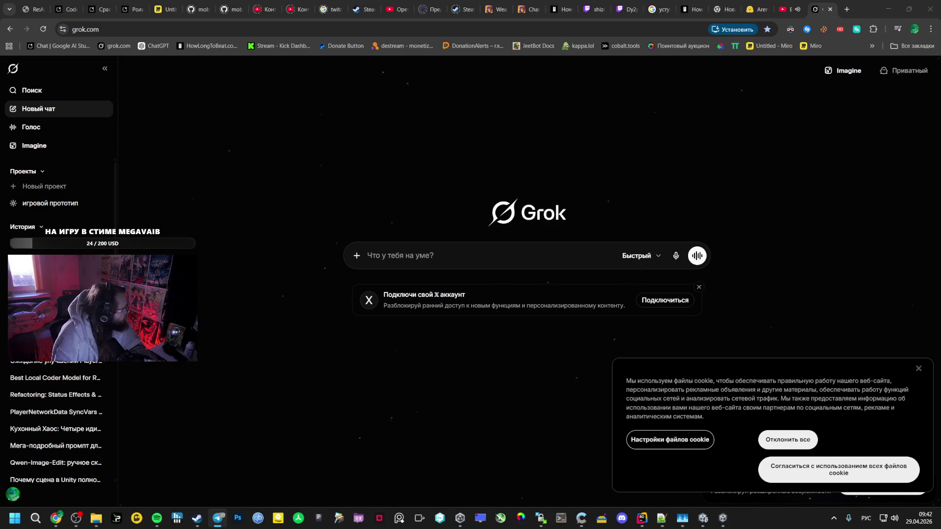
pyautogui.hotkey('alt', 'shift')
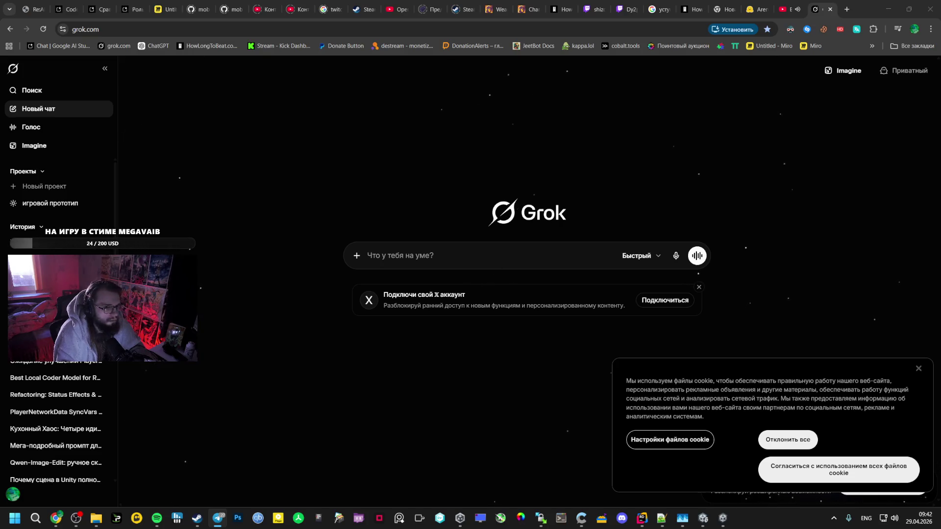
pyautogui.click(848, 7)
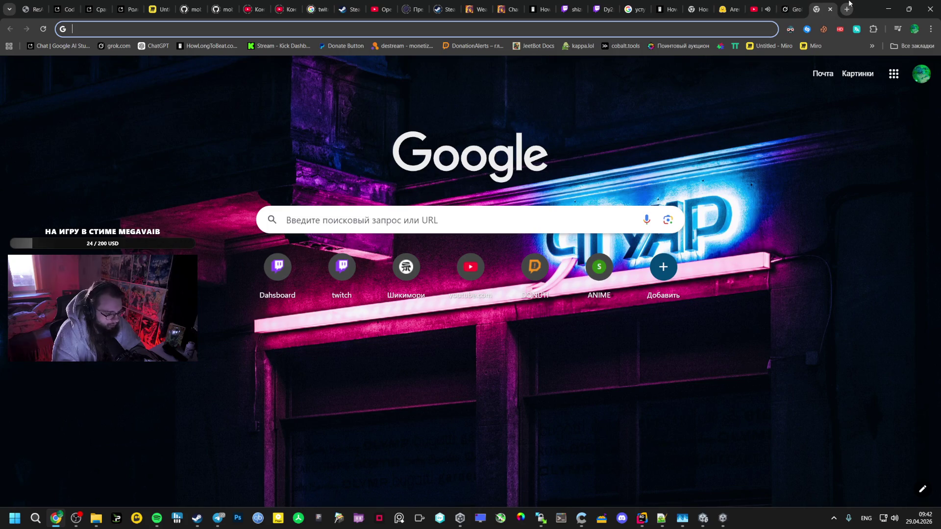
# - Switch from Spotify to Chrome's YouTube tab playing 'Barricades (MOVIEver.)'
pyautogui.hotkey('alt', 'Tab')
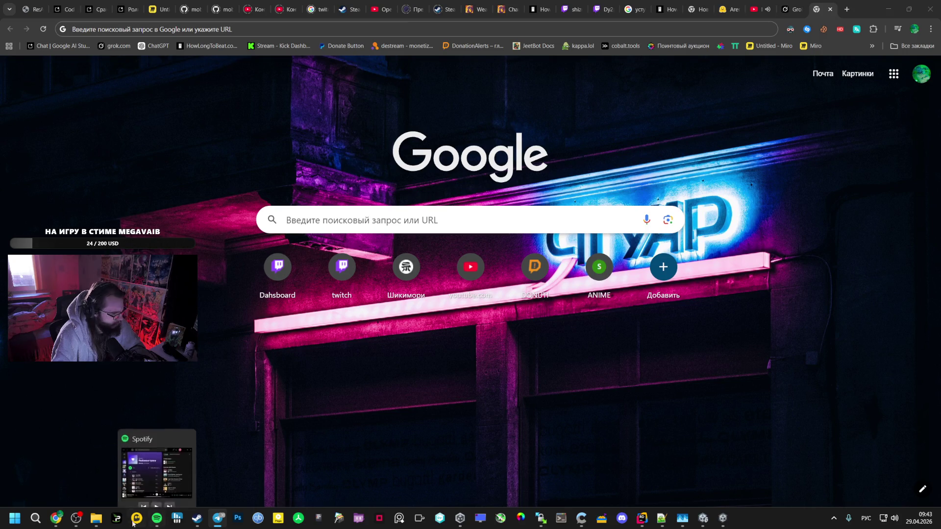
pyautogui.click(157, 522)
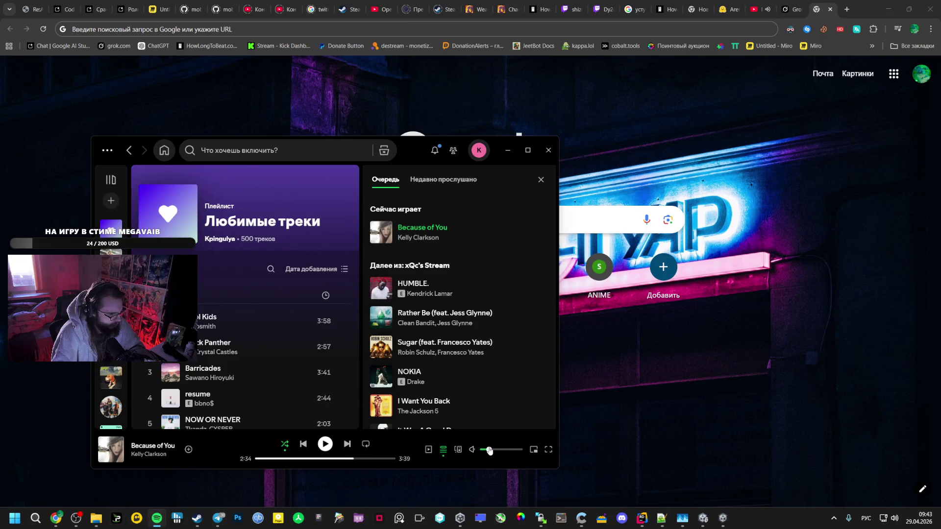
pyautogui.click(759, 9)
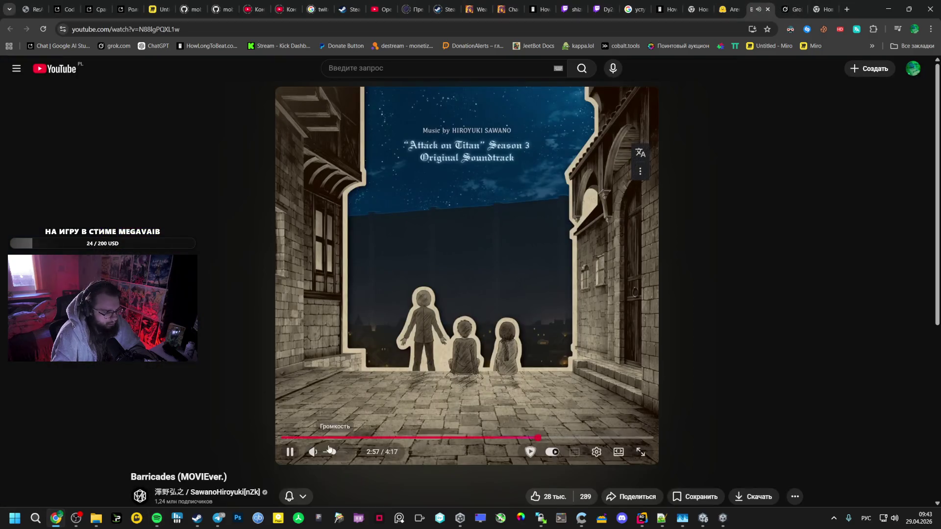
# - Let Barricades end so guccihighwaters' 'believe' plays, then switch the keyboard layout to English
pyautogui.hotkey('alt', 'Tab')
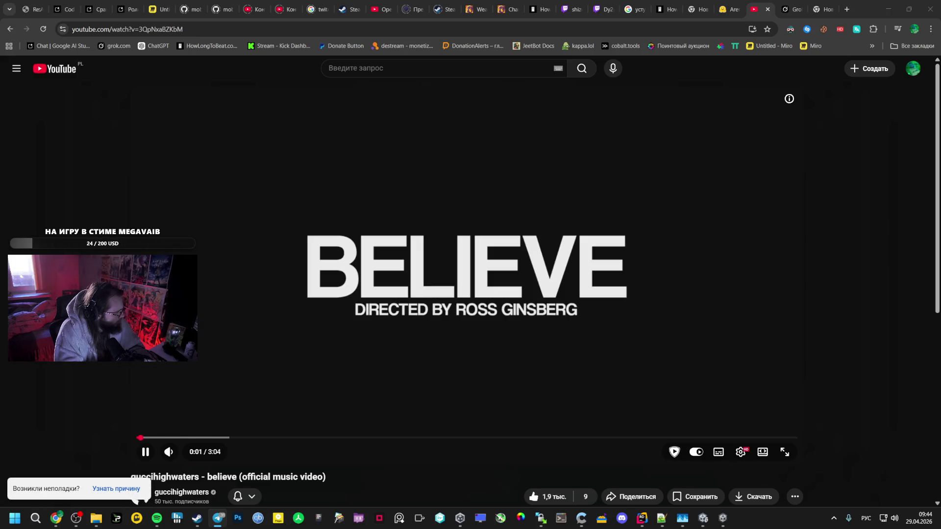
pyautogui.hotkey('alt', 'shift')
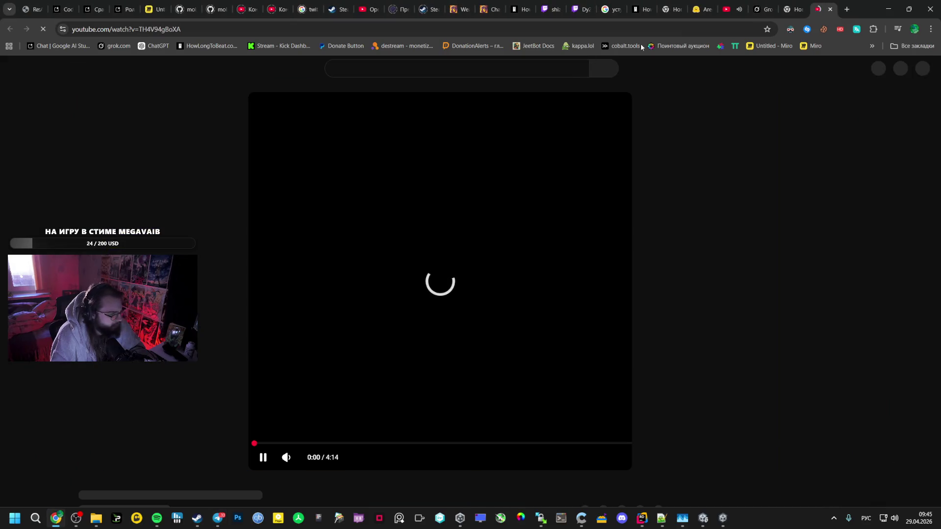
# - Close the 'believe' video tab and switch to the Zero Eclipse video
pyautogui.click(737, 10)
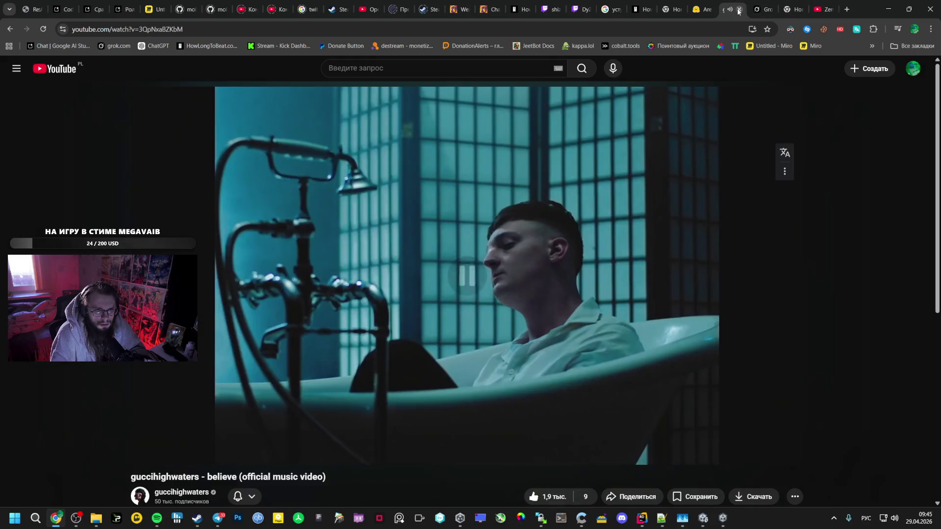
pyautogui.click(739, 9)
pyautogui.click(784, 7)
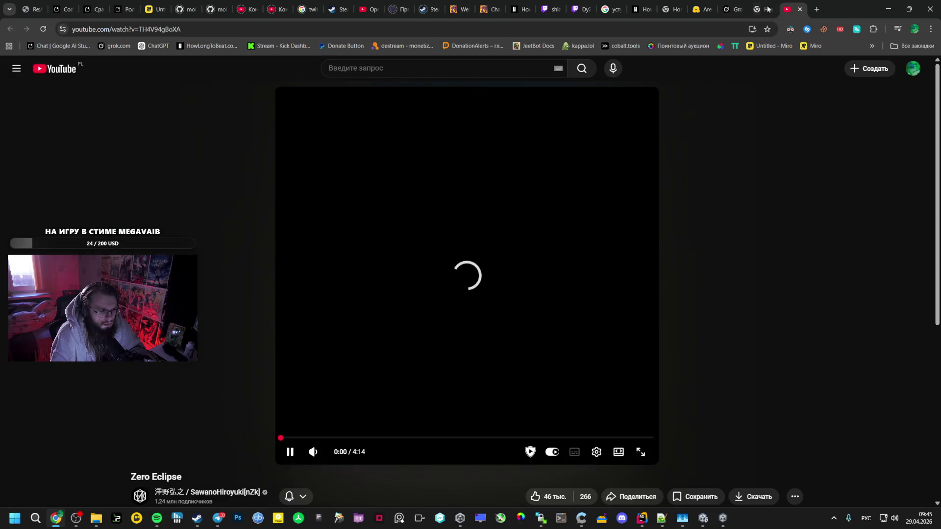
# - Scroll through the AI Studio answer, then bring the built game's window forward
pyautogui.click(122, 2)
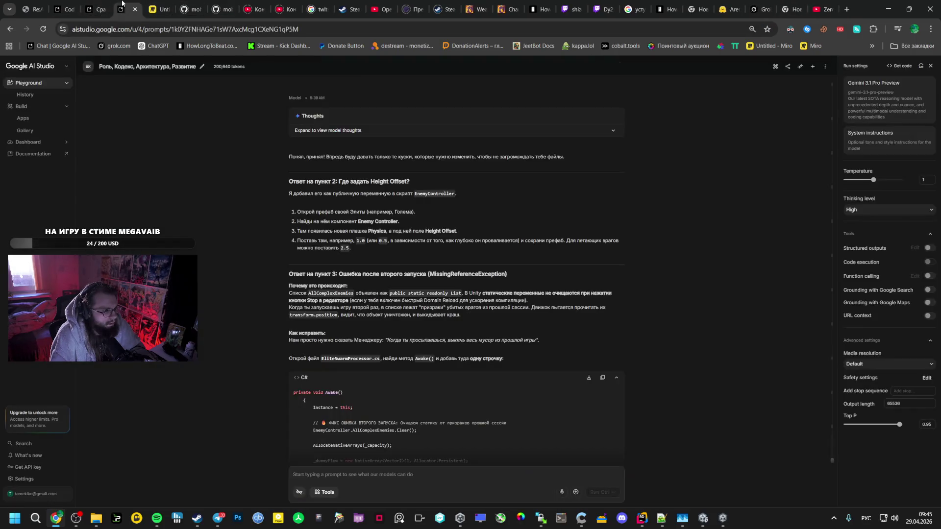
pyautogui.scroll(-2, 436, 280)
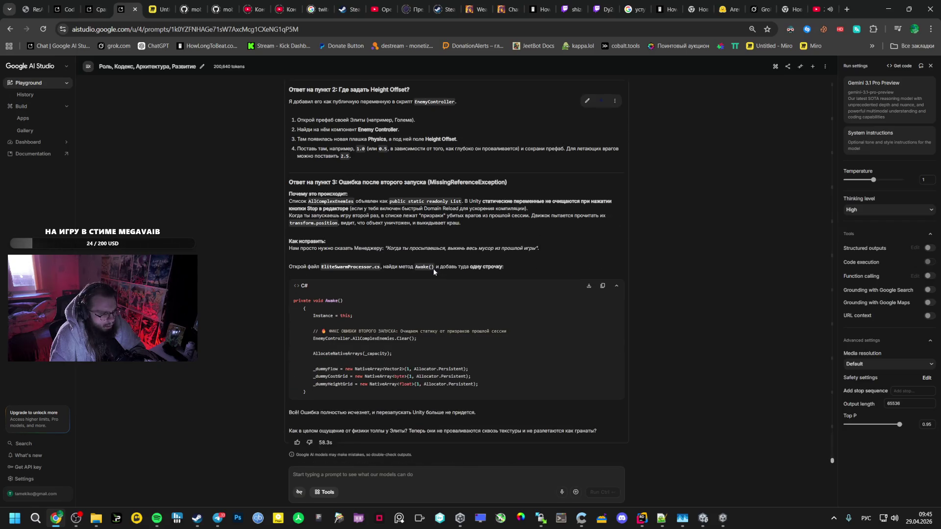
pyautogui.click(723, 518)
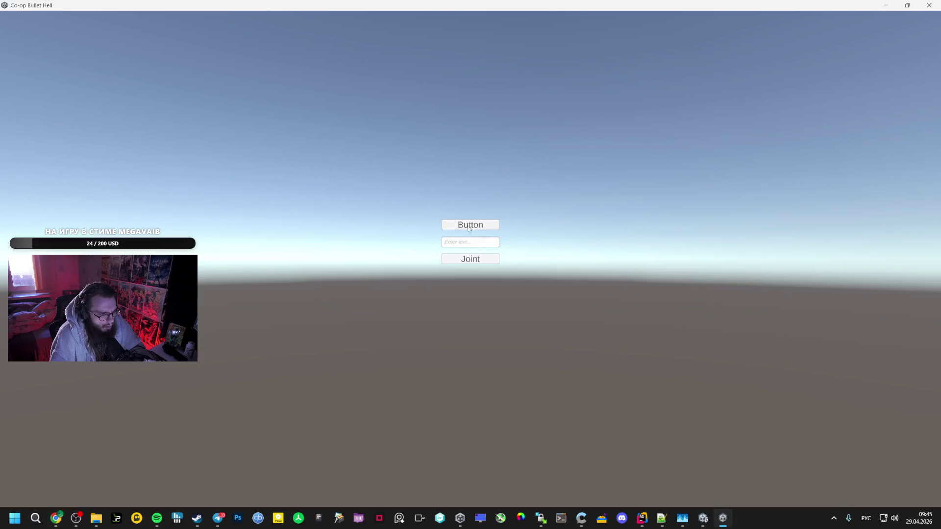
# - Start level 1 from the lobby and run along the walkway beside the red enemy wall
pyautogui.click(469, 226)
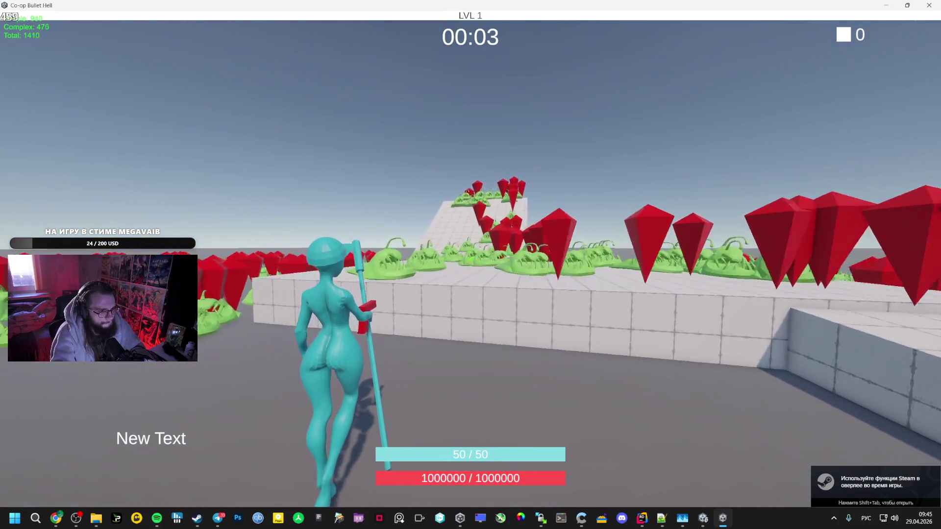
pyautogui.press('w')
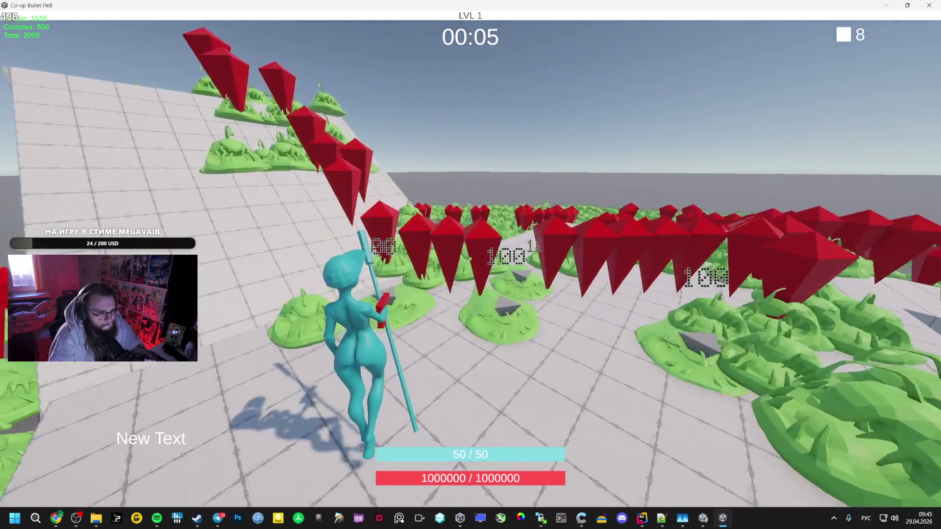
pyautogui.press('w')
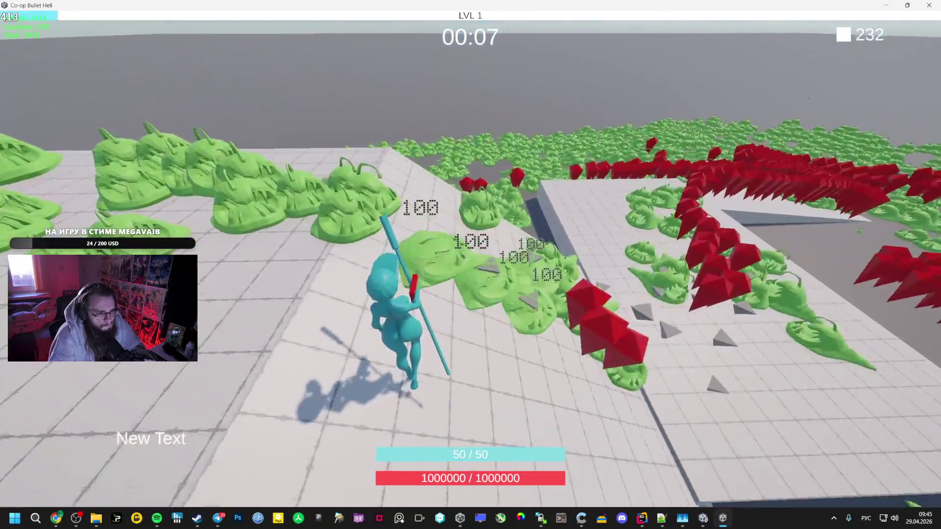
pyautogui.press('w')
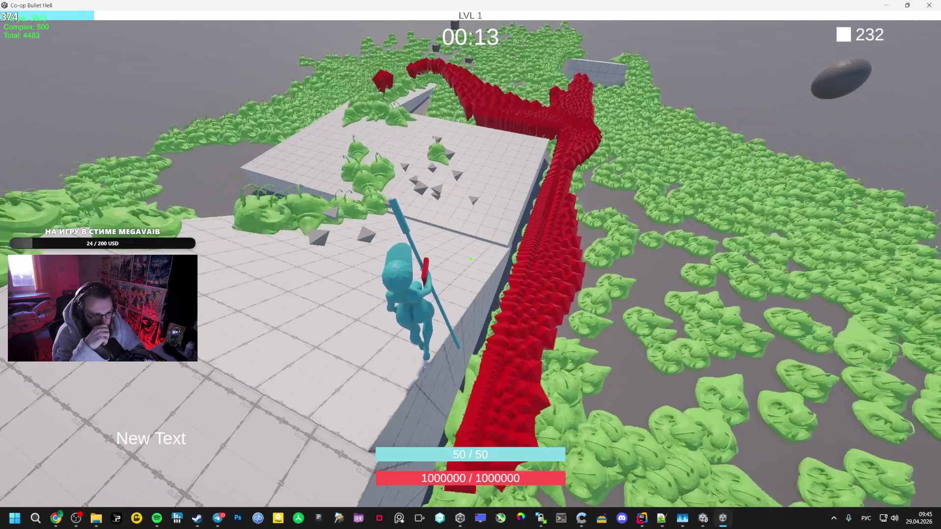
pyautogui.press('w')
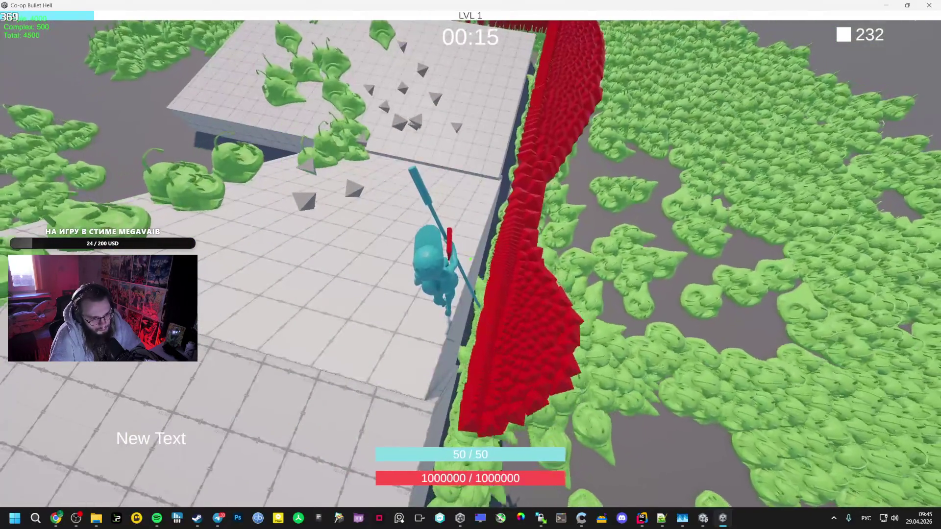
pyautogui.press('w')
pyautogui.press('w')
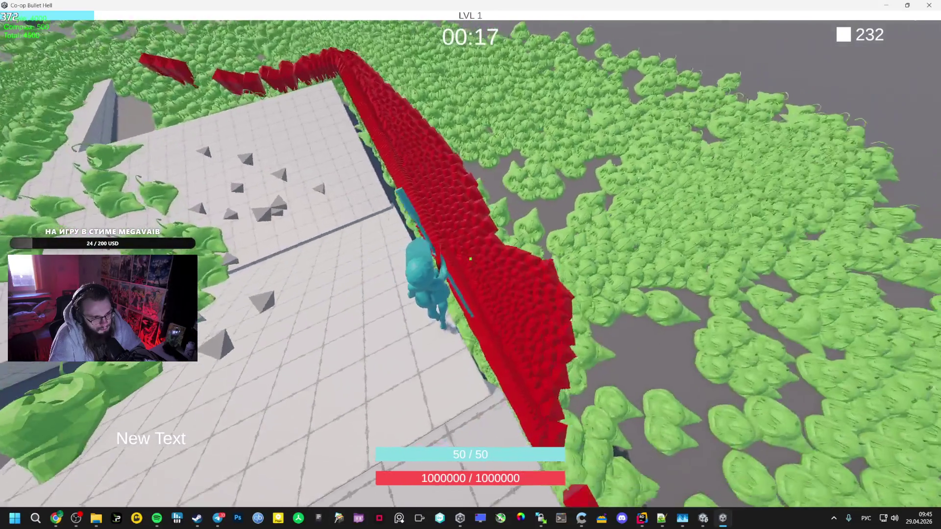
pyautogui.press('w')
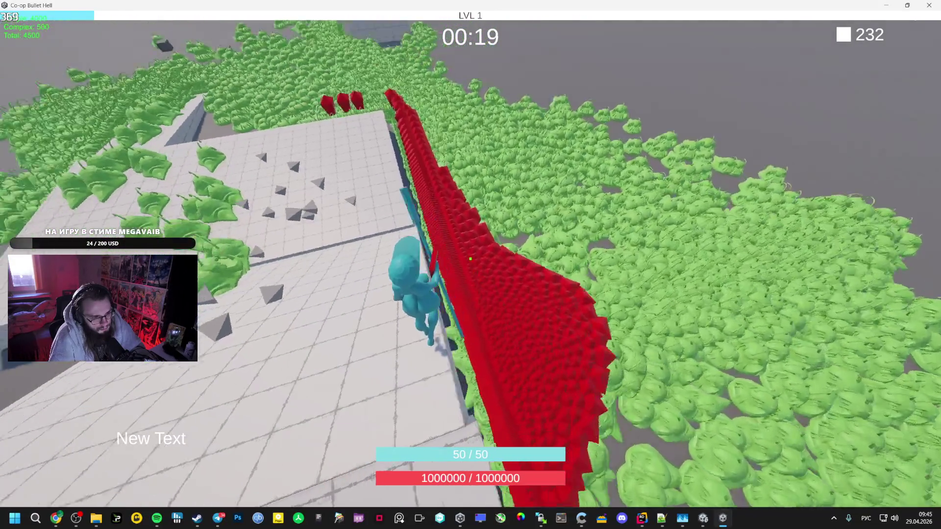
pyautogui.press('w')
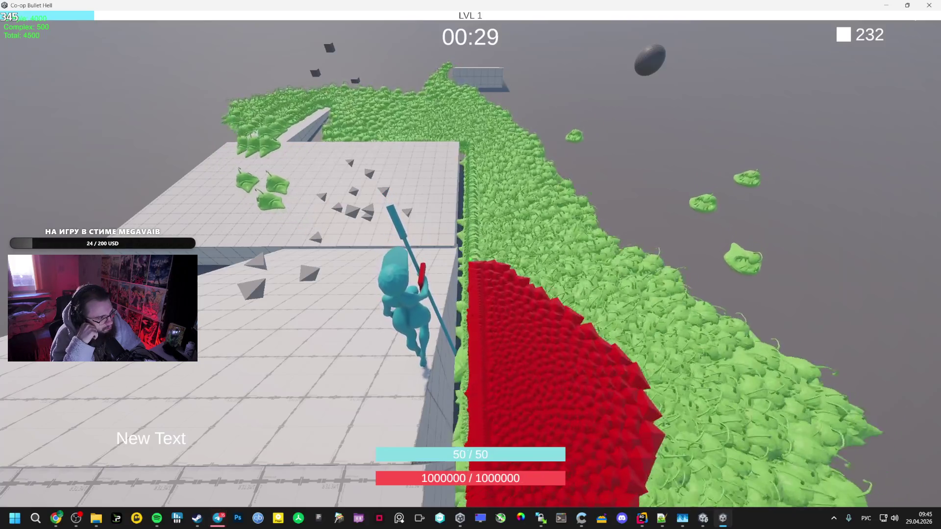
# - Pause level 1, toggle the keyboard layout between English and Russian, then resume
pyautogui.press('Escape')
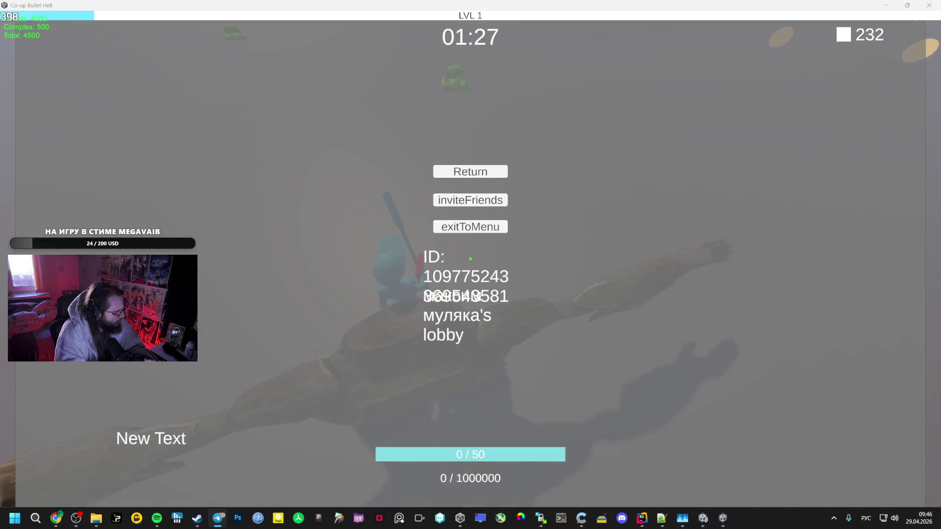
pyautogui.hotkey('alt', 'shift')
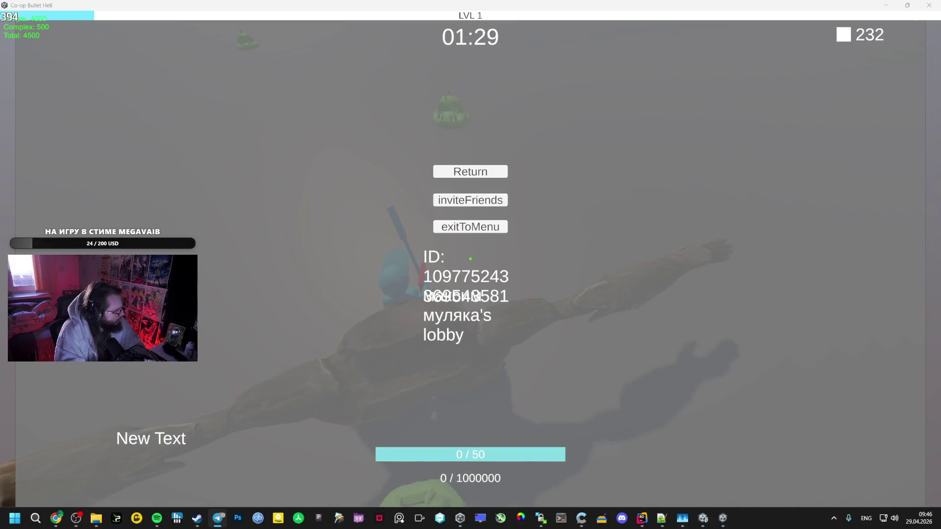
pyautogui.hotkey('alt', 'shift')
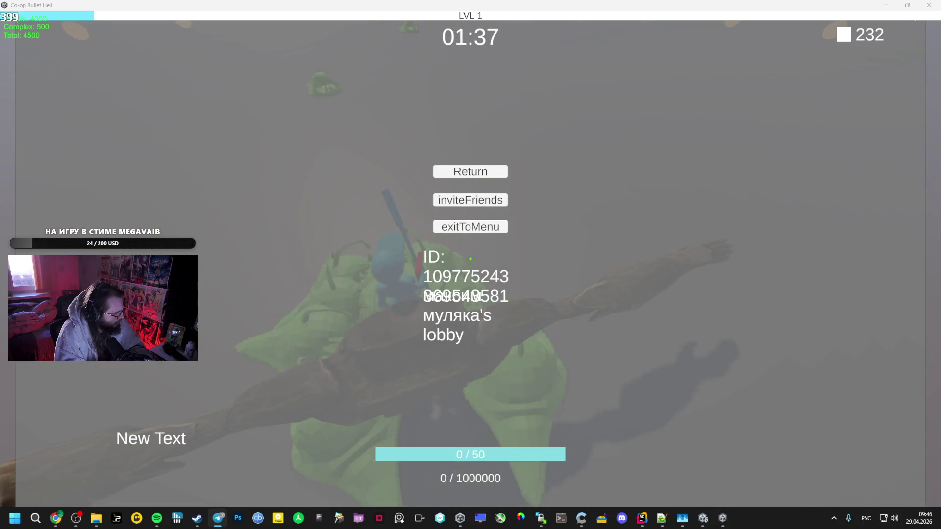
pyautogui.hotkey('alt', 'shift')
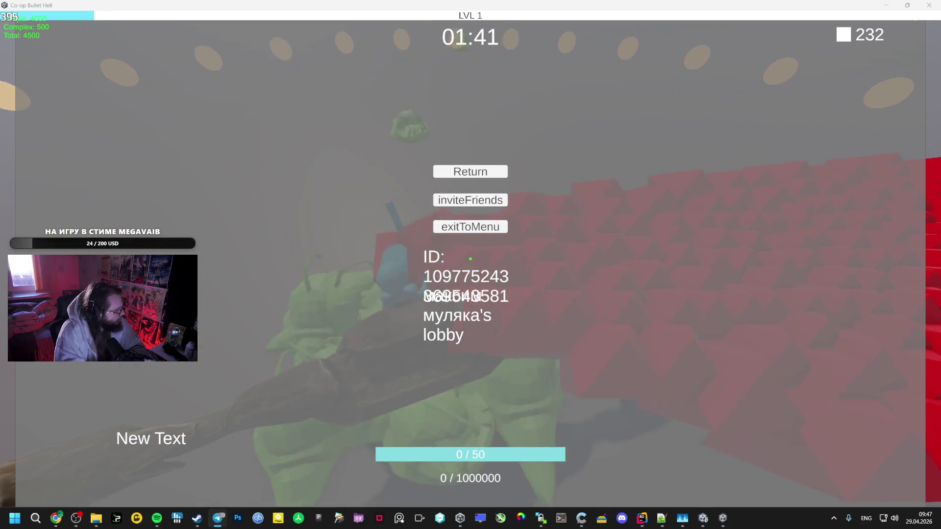
pyautogui.hotkey('alt', 'shift')
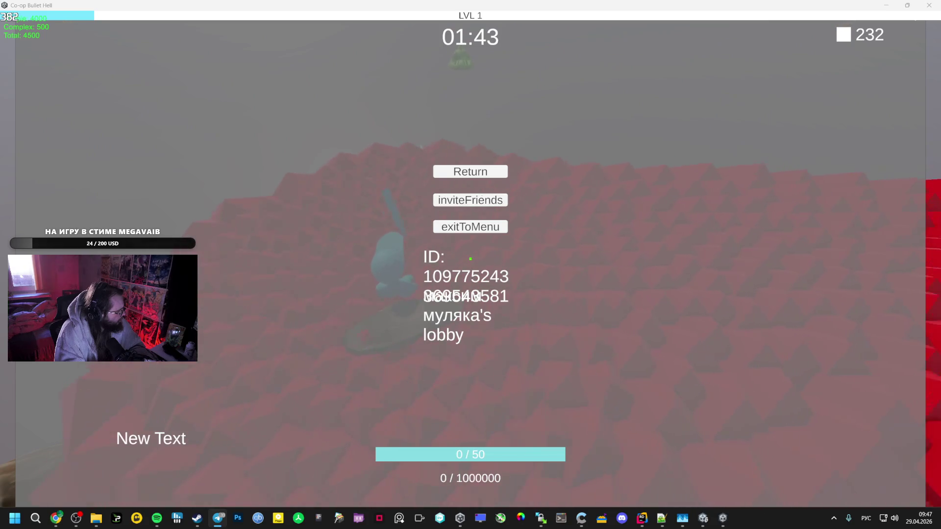
pyautogui.hotkey('alt', 'shift')
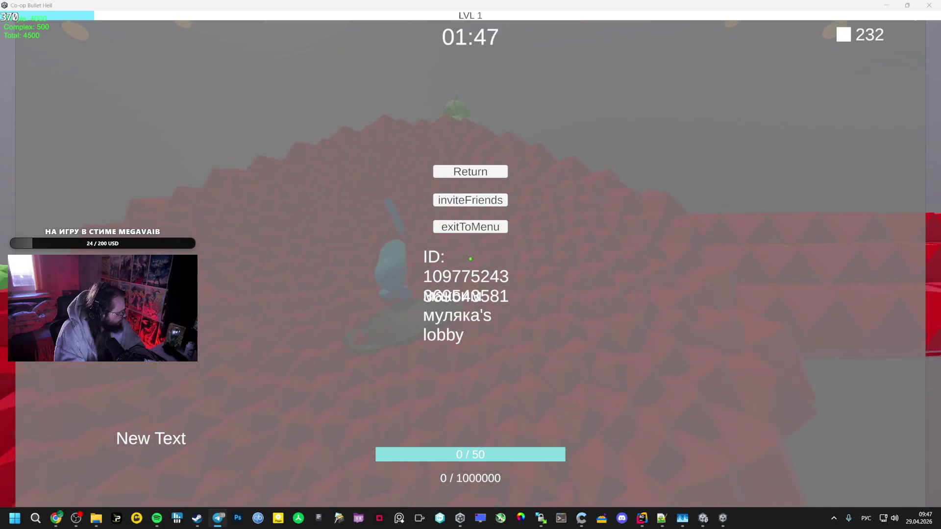
pyautogui.hotkey('alt', 'shift')
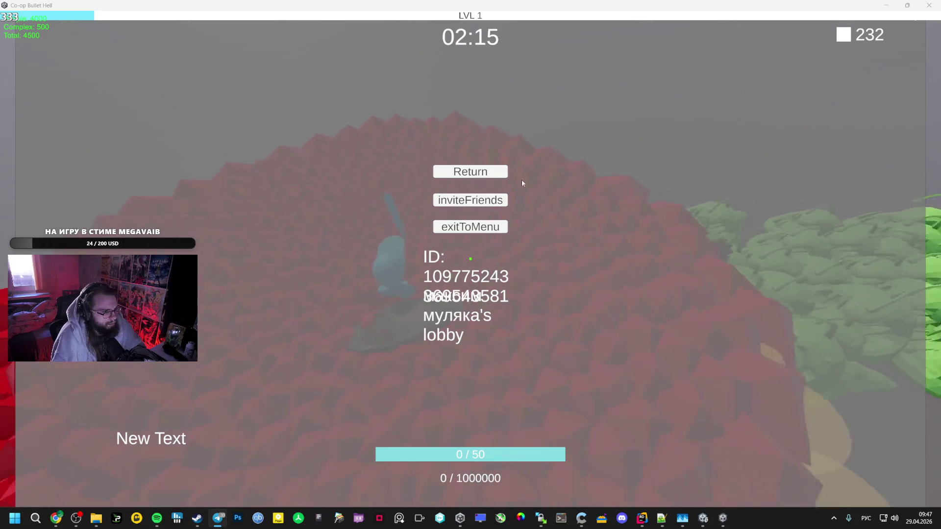
pyautogui.press('Escape')
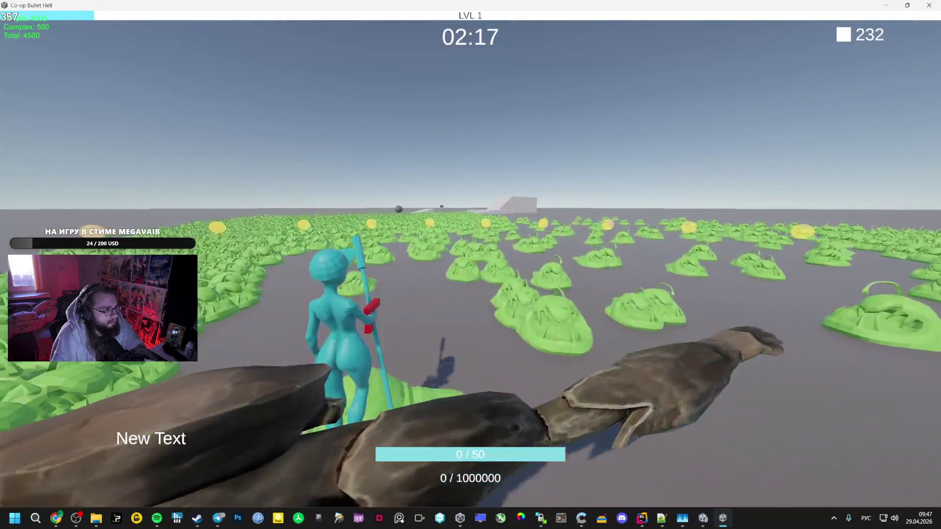
# - Exit the current run to the main menu and start a new game
pyautogui.press('Escape')
pyautogui.click(471, 223)
pyautogui.click(472, 225)
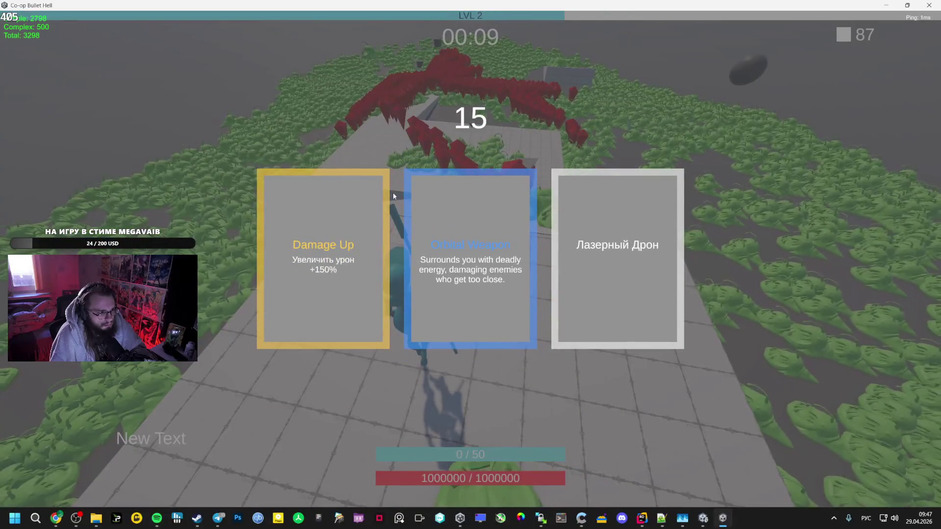
# - Level up to 8, picking Damage Up, Mage Staff, Speed Card and Radius EXP cards
pyautogui.click(386, 186)
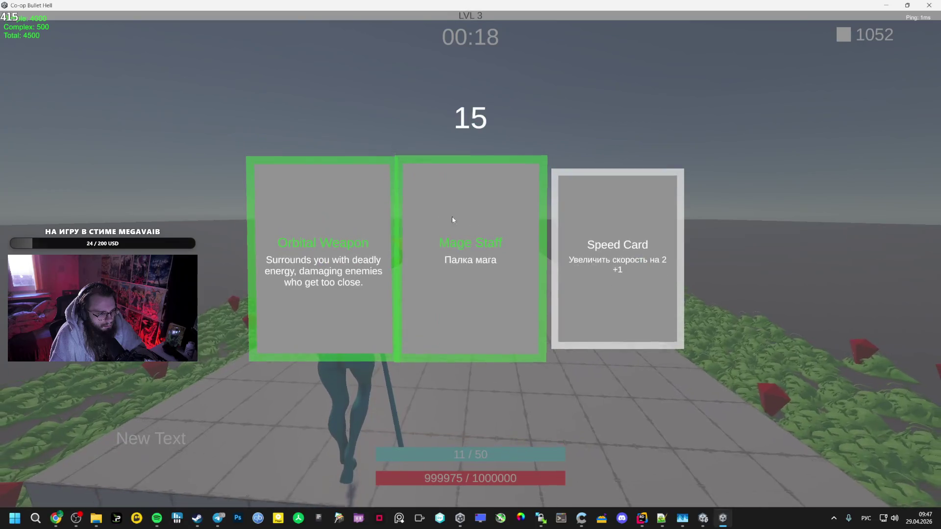
pyautogui.click(446, 210)
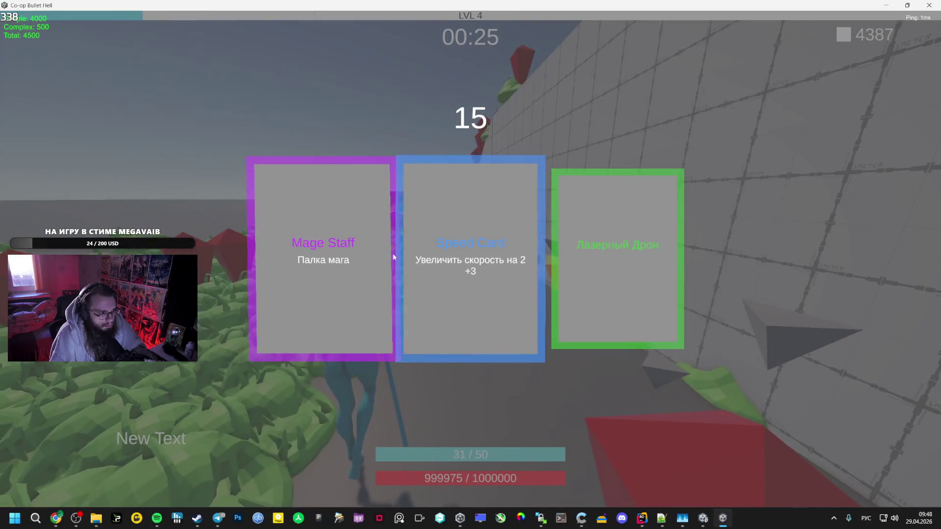
pyautogui.click(328, 261)
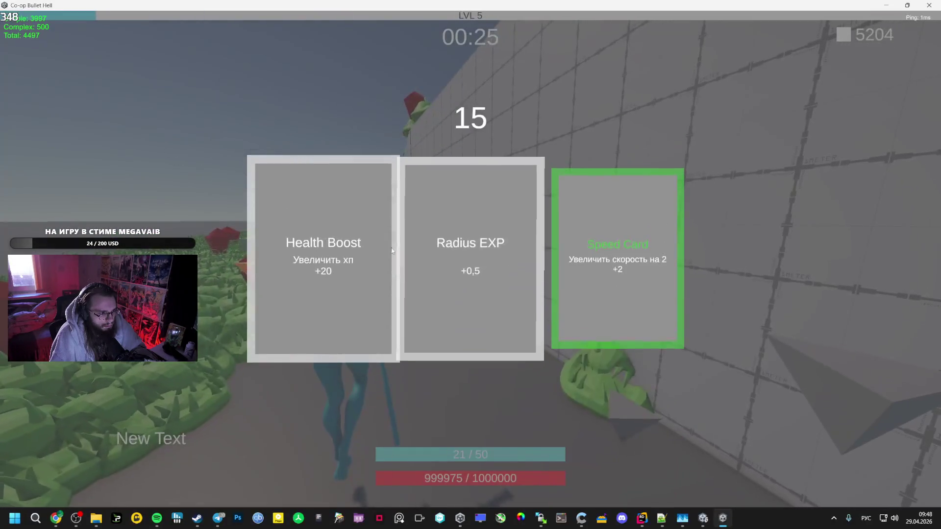
pyautogui.click(610, 253)
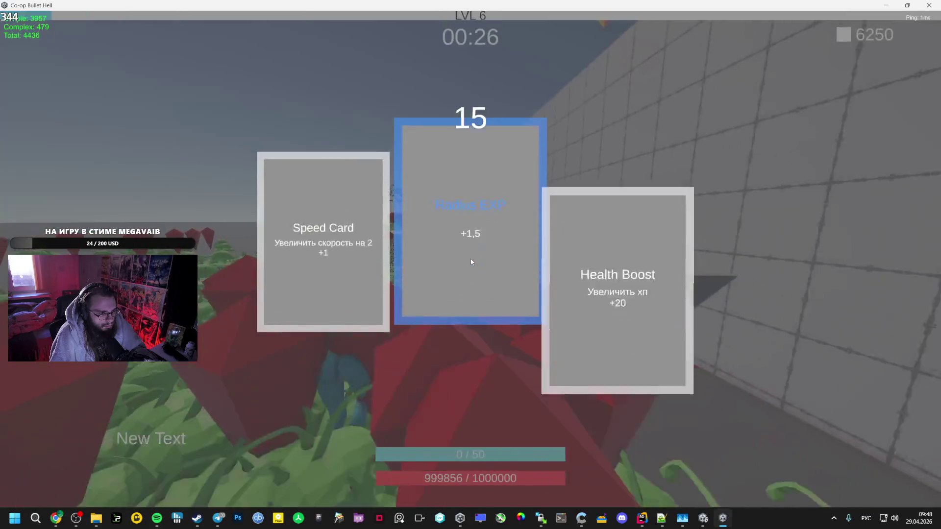
pyautogui.click(496, 248)
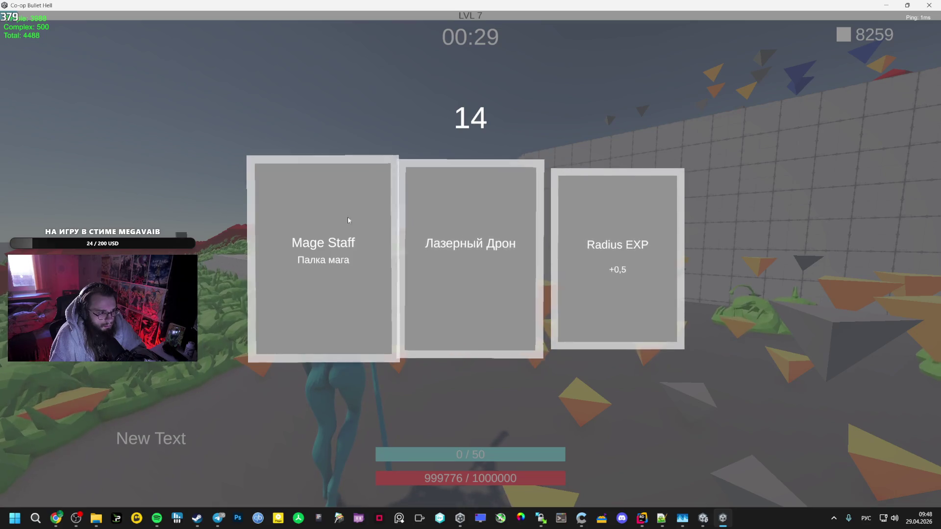
pyautogui.click(348, 219)
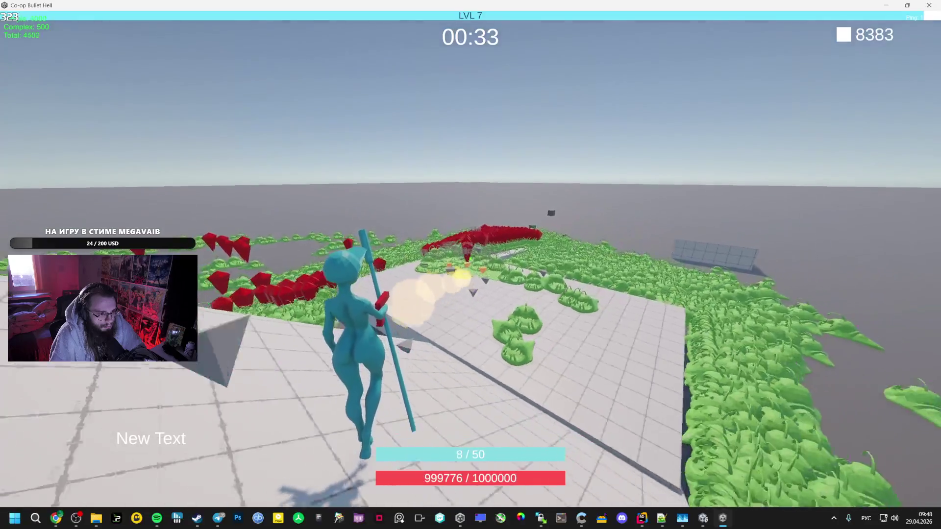
pyautogui.click(443, 268)
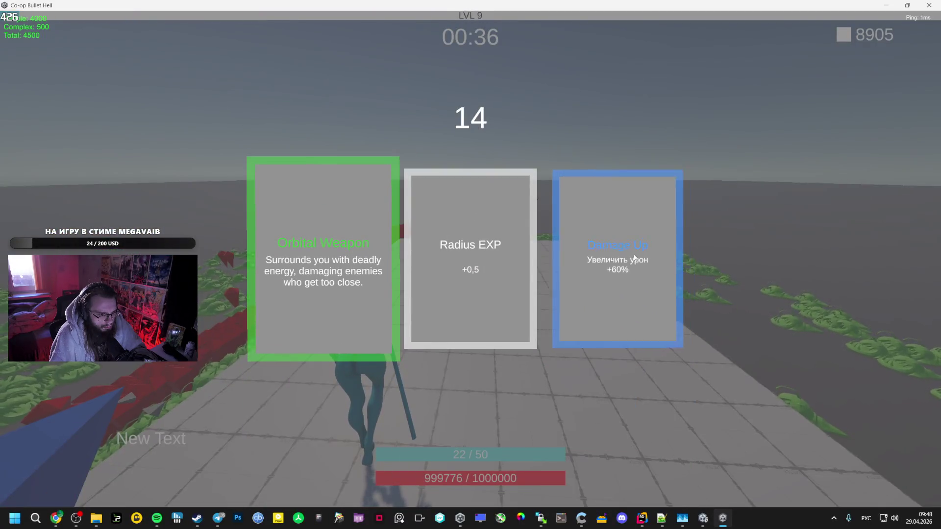
pyautogui.click(470, 257)
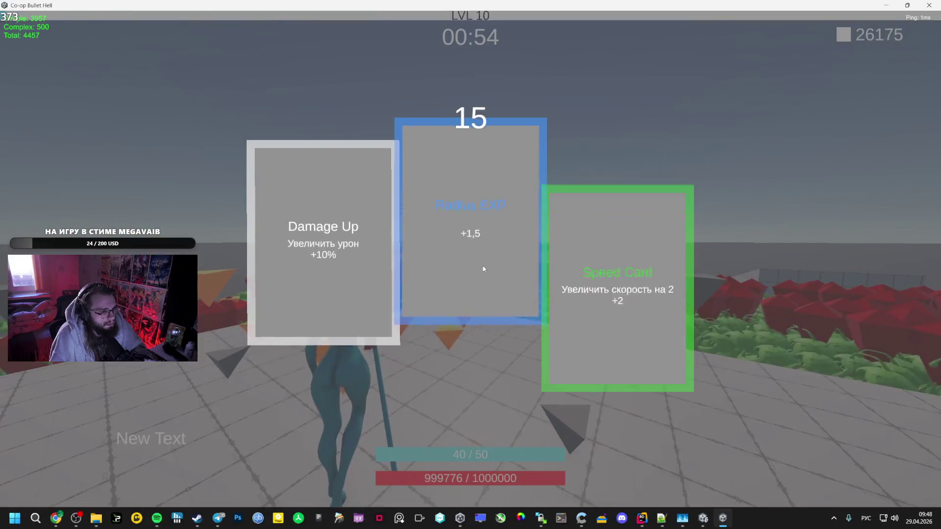
# - Pick the Speed Card, Radius EXP and Orbital Weapon upgrades
pyautogui.click(621, 247)
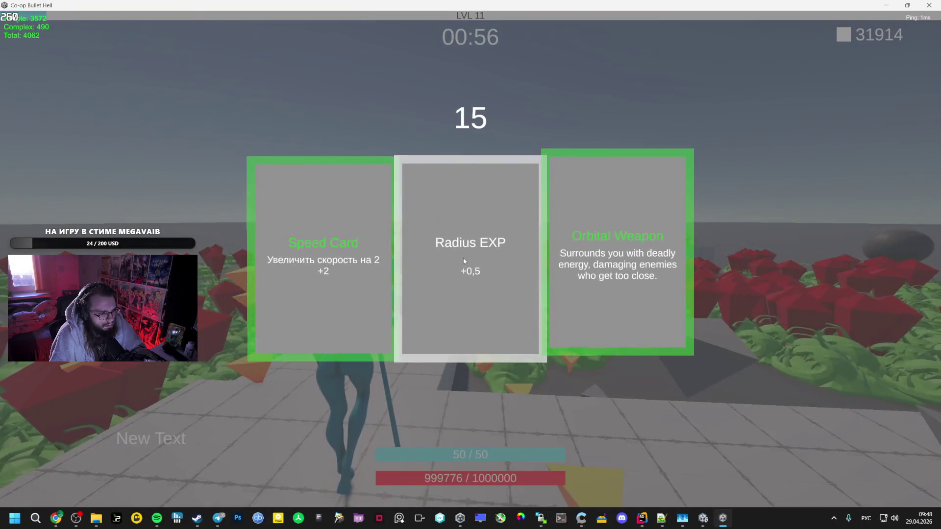
pyautogui.click(463, 252)
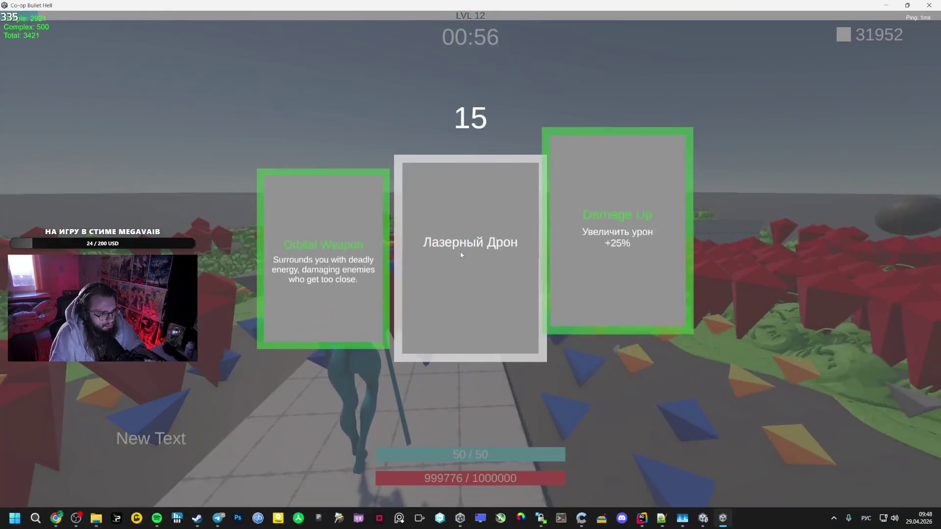
pyautogui.click(354, 237)
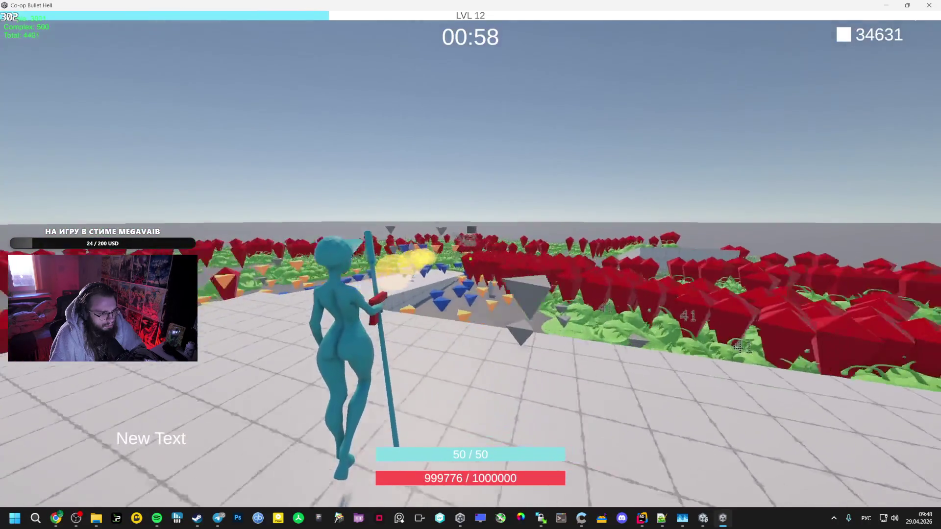
# - Run along the walkway and deep into the enemy field while attacking
pyautogui.press('w')
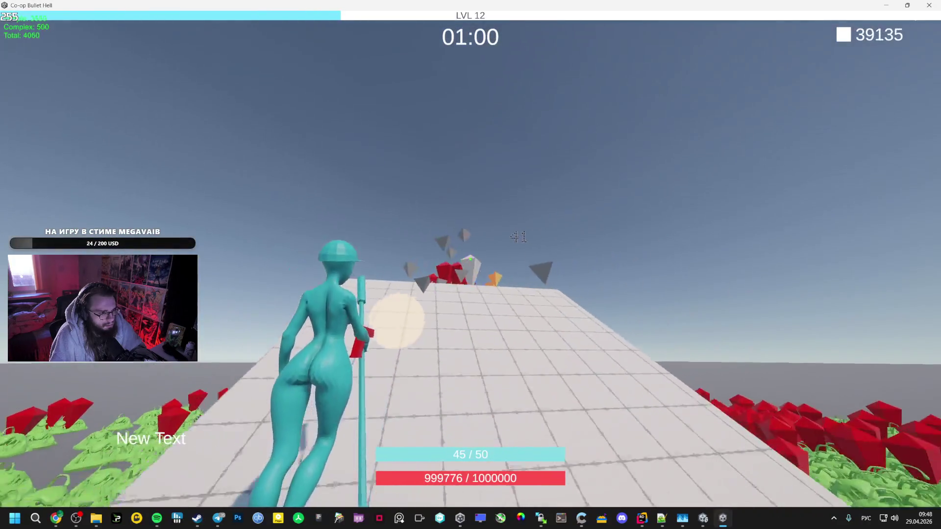
pyautogui.press('w')
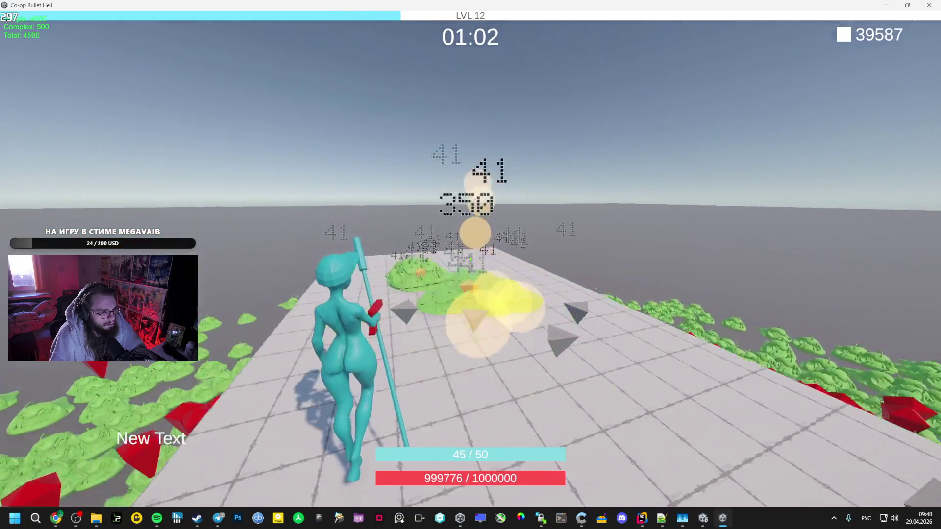
pyautogui.press('w')
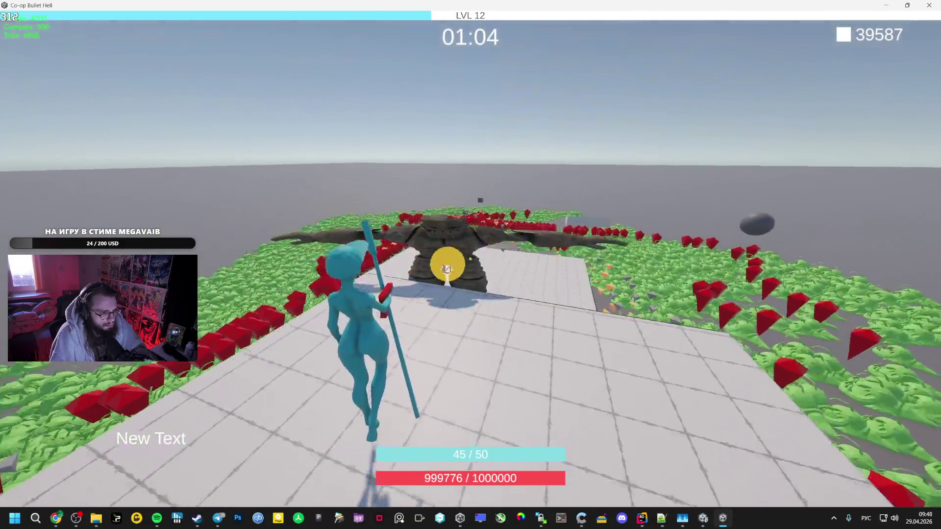
pyautogui.press('w')
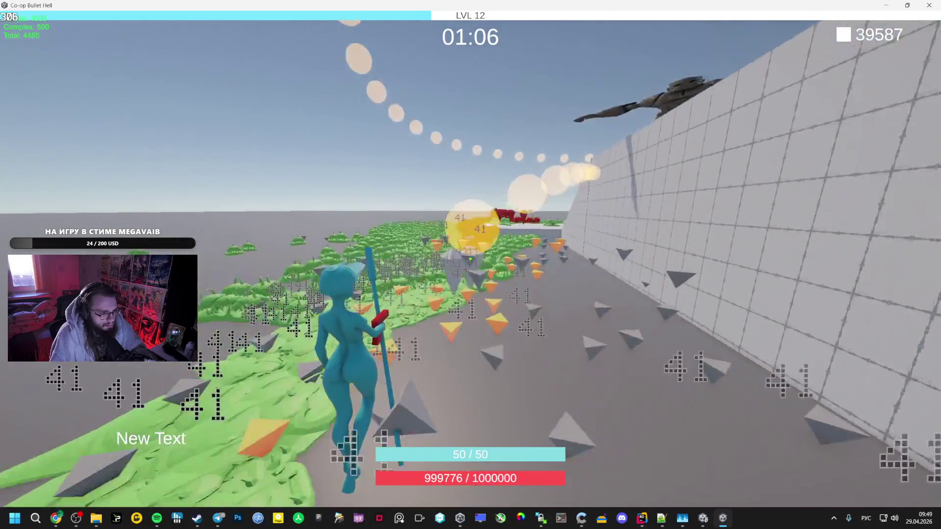
pyautogui.press('w')
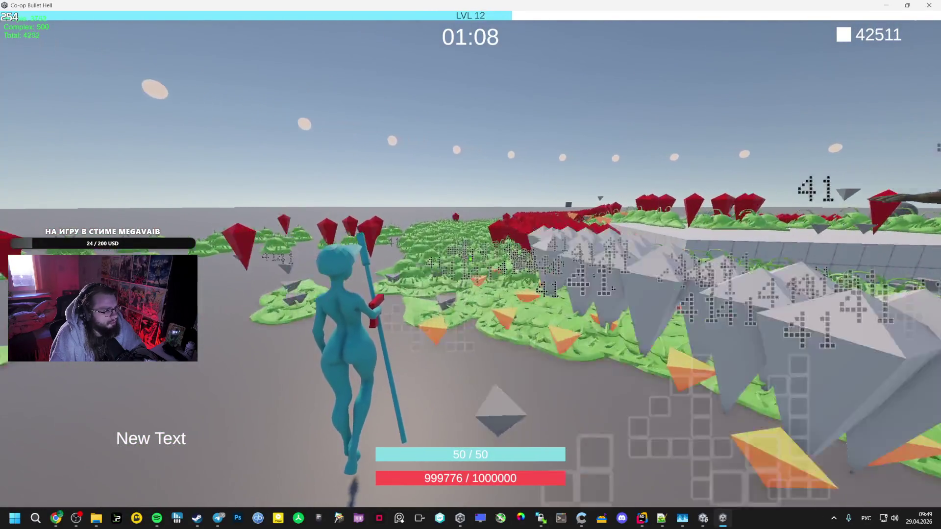
pyautogui.press('w')
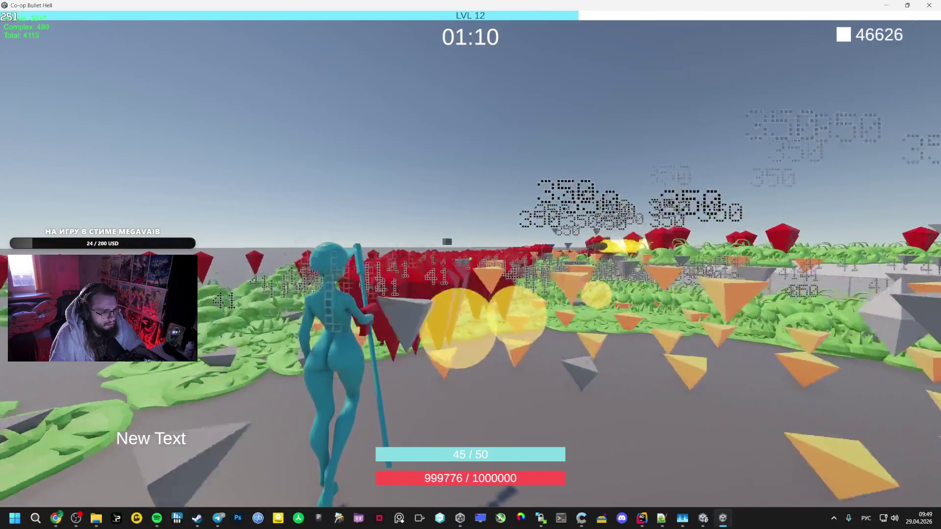
pyautogui.press('w')
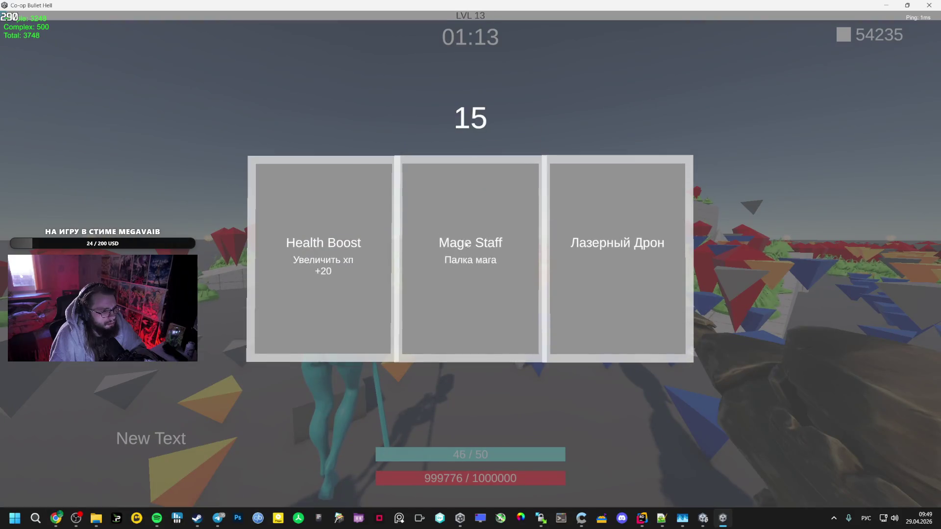
# - Take the Mage Staff upgrade and run along the platform, circling and damaging the boss
pyautogui.click(466, 244)
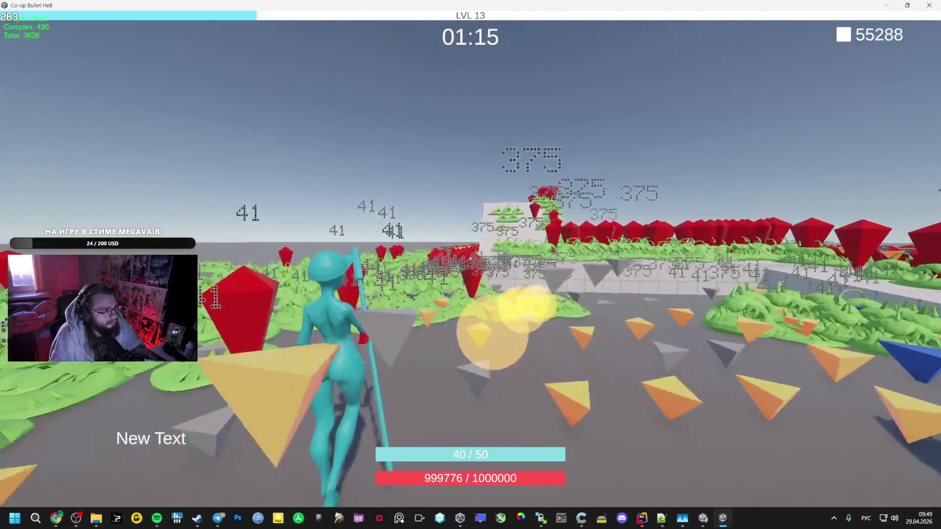
pyautogui.press('w')
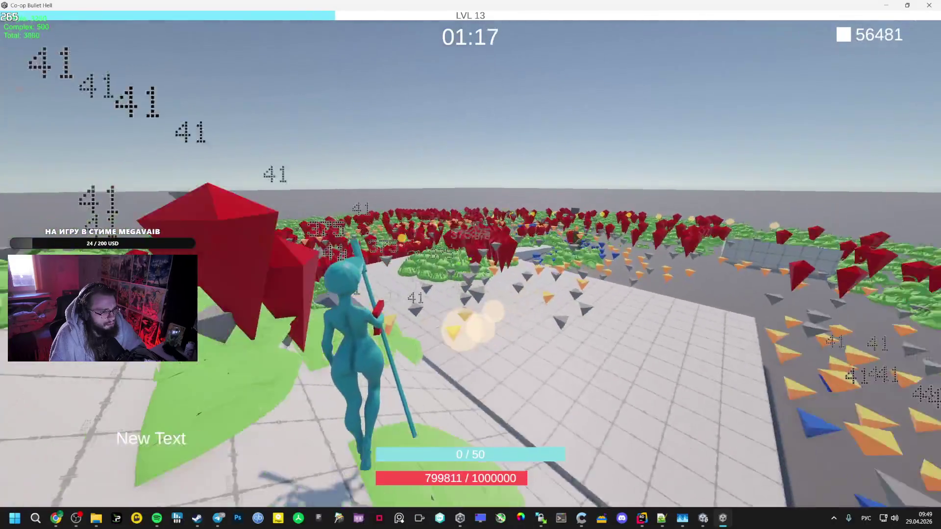
pyautogui.press('w')
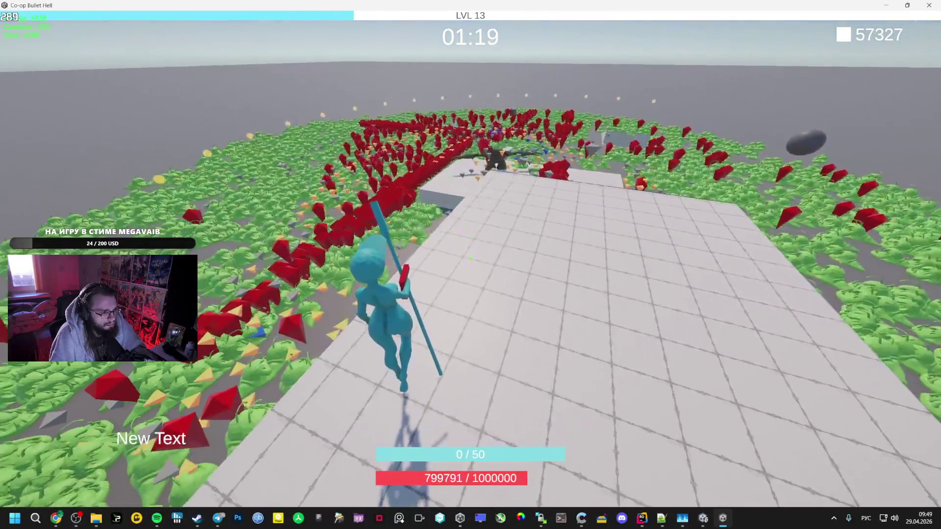
pyautogui.press('w')
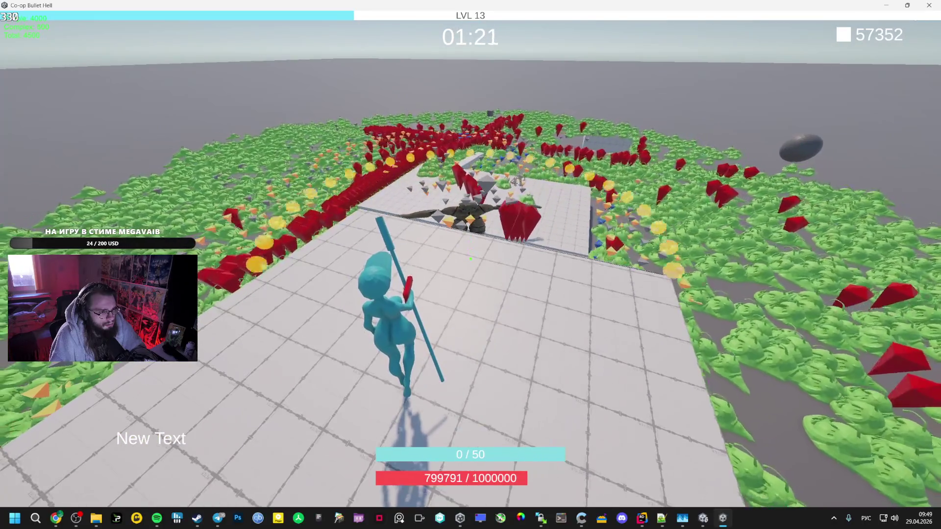
pyautogui.press('w')
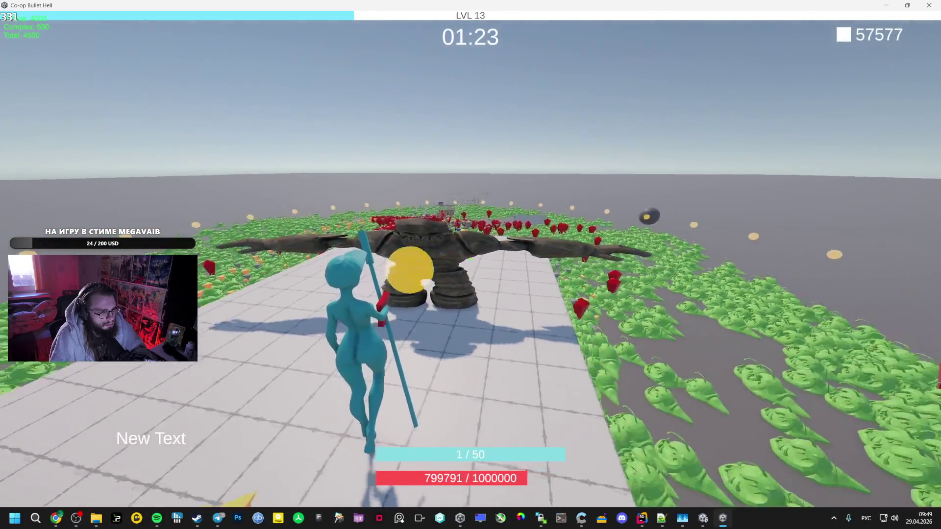
pyautogui.press('w')
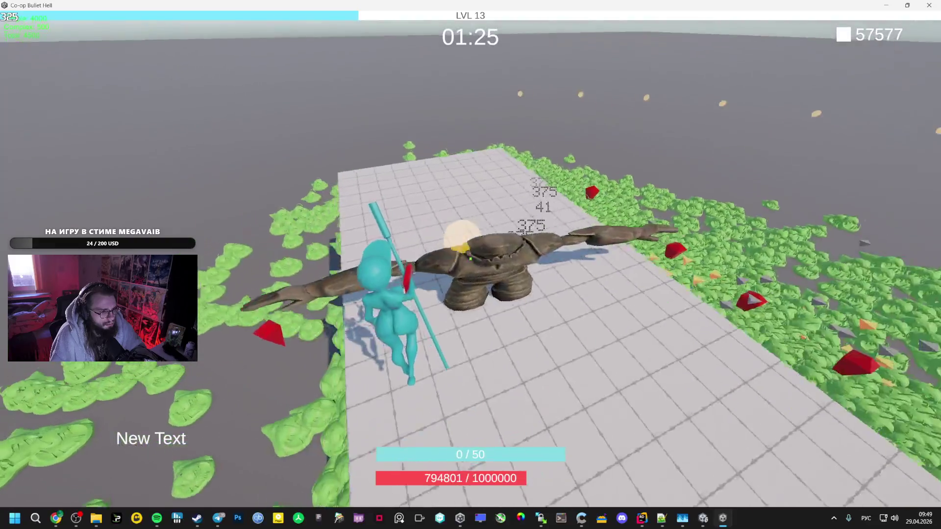
pyautogui.press('w')
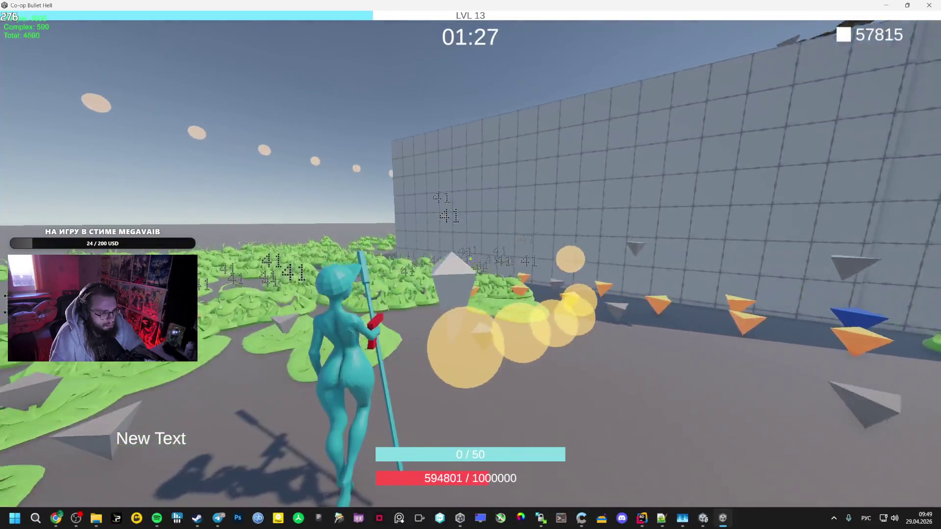
pyautogui.press('w')
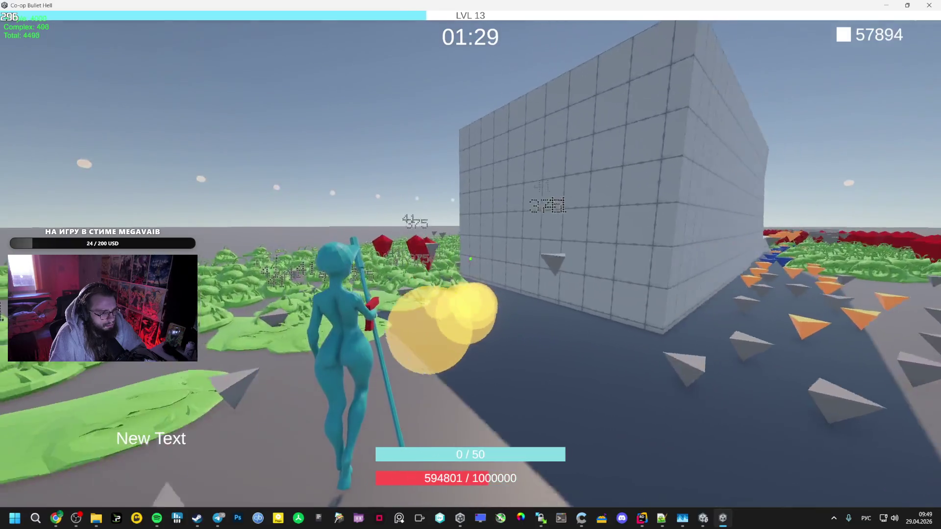
pyautogui.press('w')
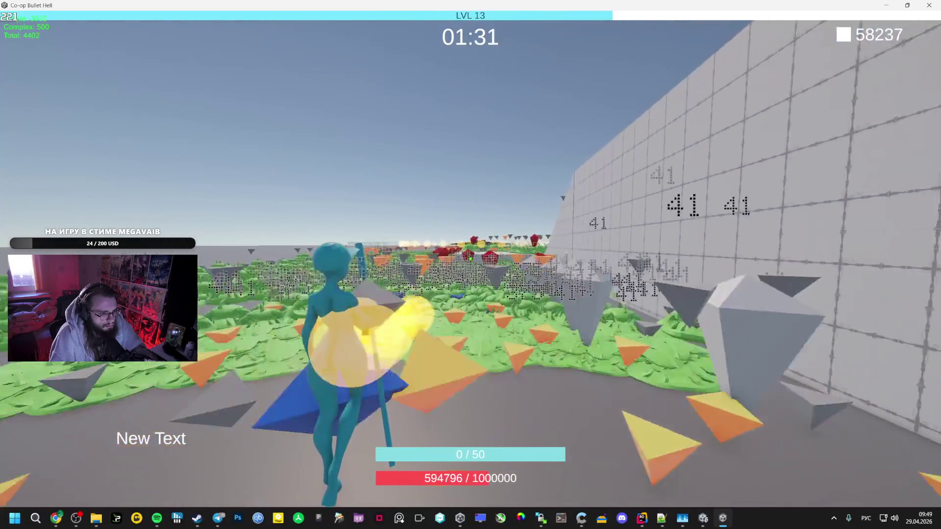
# - Pick the following level-up cards, including Speed Card and Mage Staff, while moving on
pyautogui.press('w')
pyautogui.click(446, 241)
pyautogui.press('w')
pyautogui.press('w')
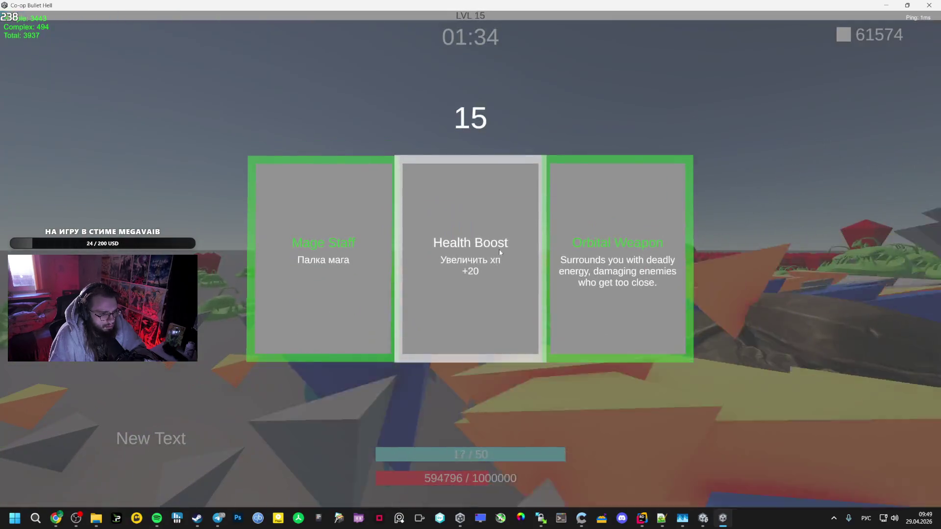
pyautogui.click(499, 248)
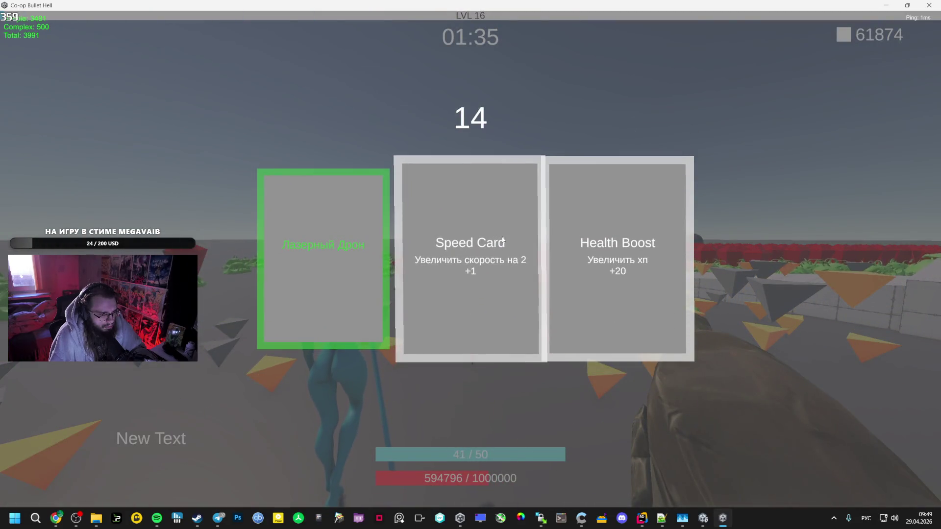
pyautogui.click(503, 240)
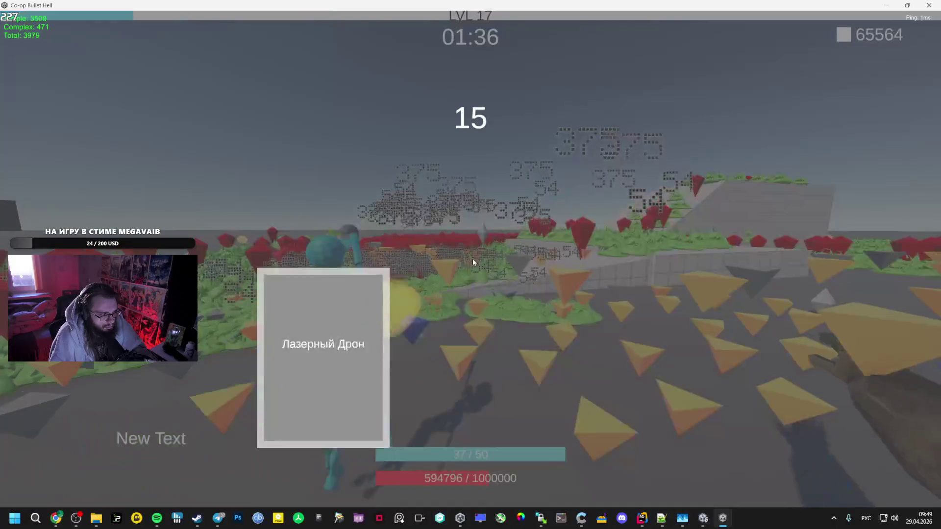
pyautogui.click(489, 210)
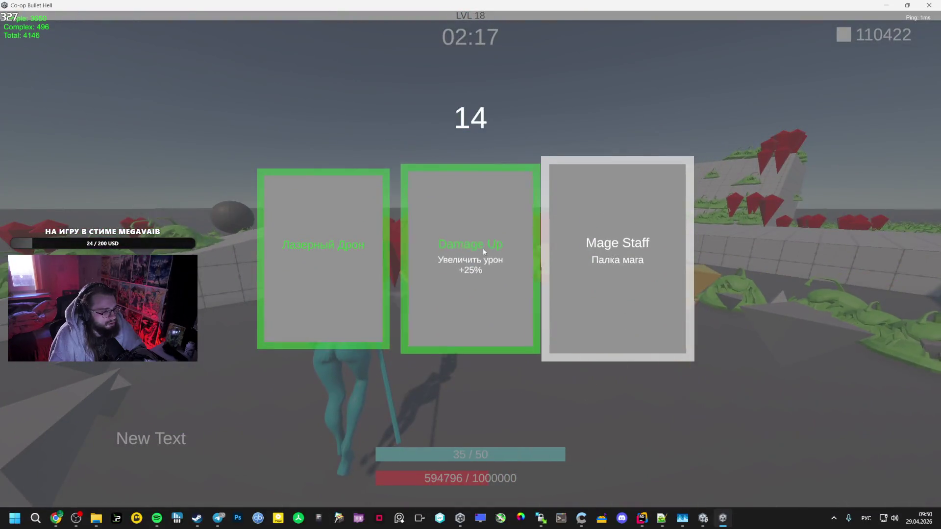
# - Choose the Damage Up card on the level-up panel
pyautogui.click(483, 248)
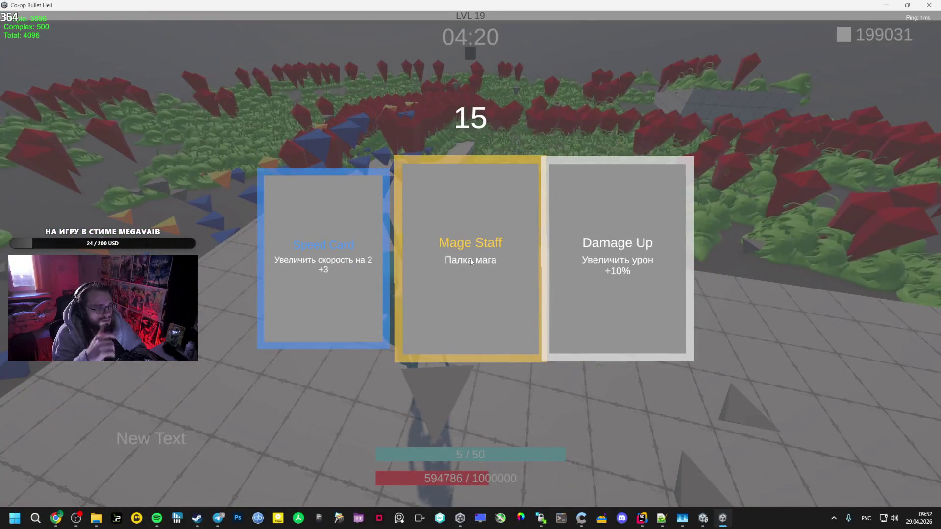
# - Take the Mage Staff card on the level-19 upgrade panel
pyautogui.click(472, 262)
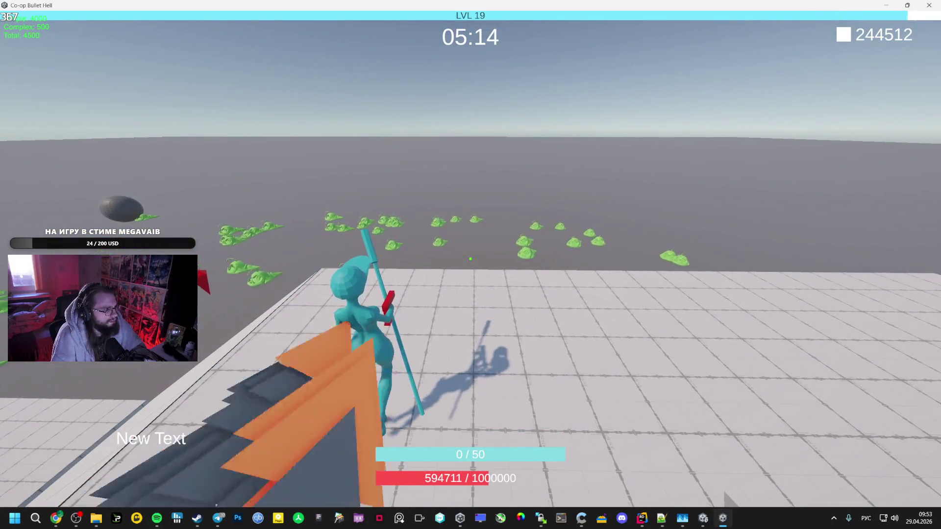
# - Accept the level-20 upgrade, pause, and select all code in EliteSwarmProcessor.cs in Rider
pyautogui.press('Return')
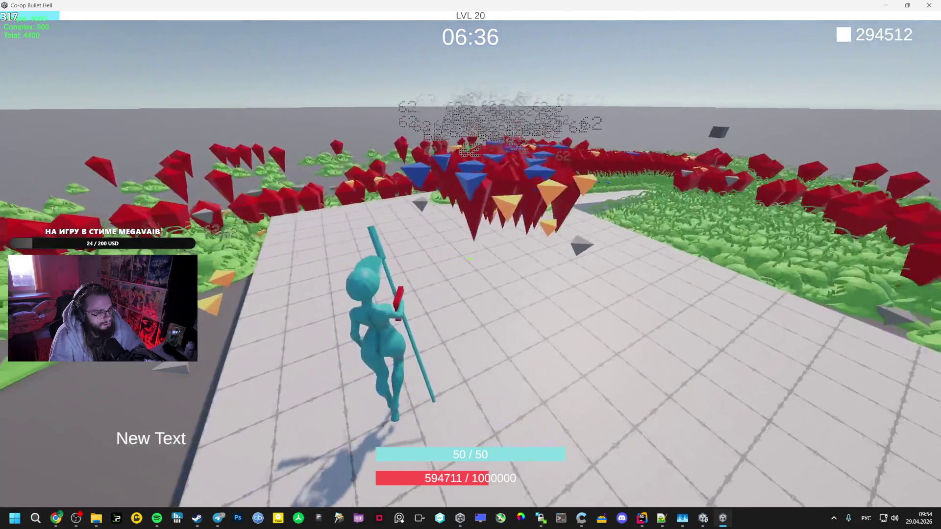
pyautogui.press('Escape')
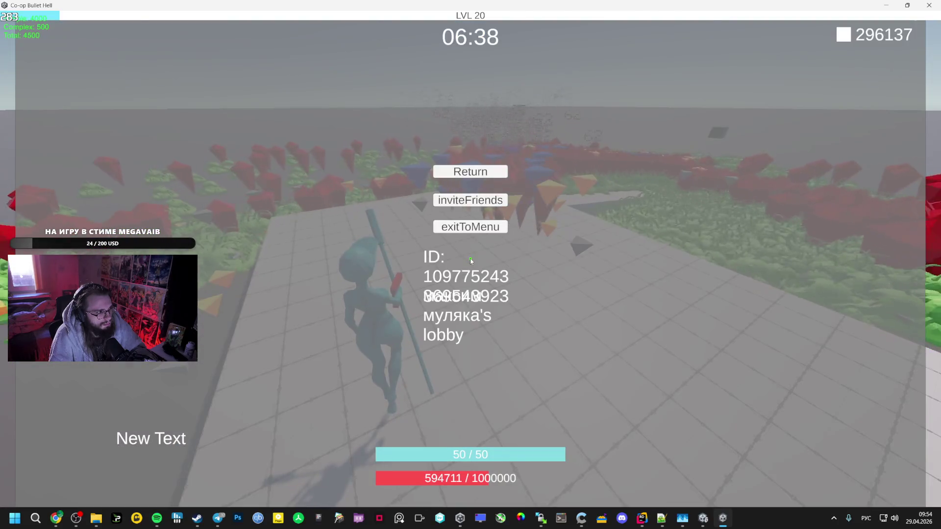
pyautogui.click(57, 516)
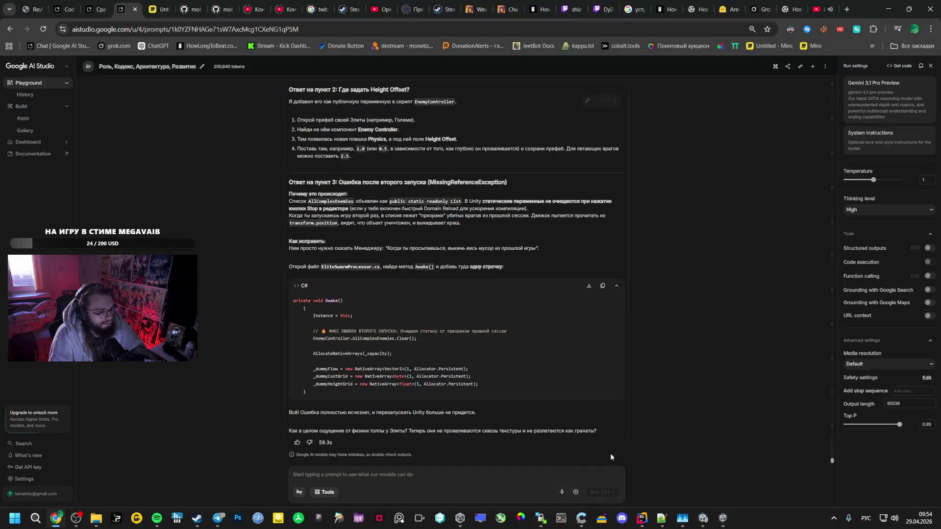
pyautogui.click(641, 509)
pyautogui.hotkey('ctrl', 'a')
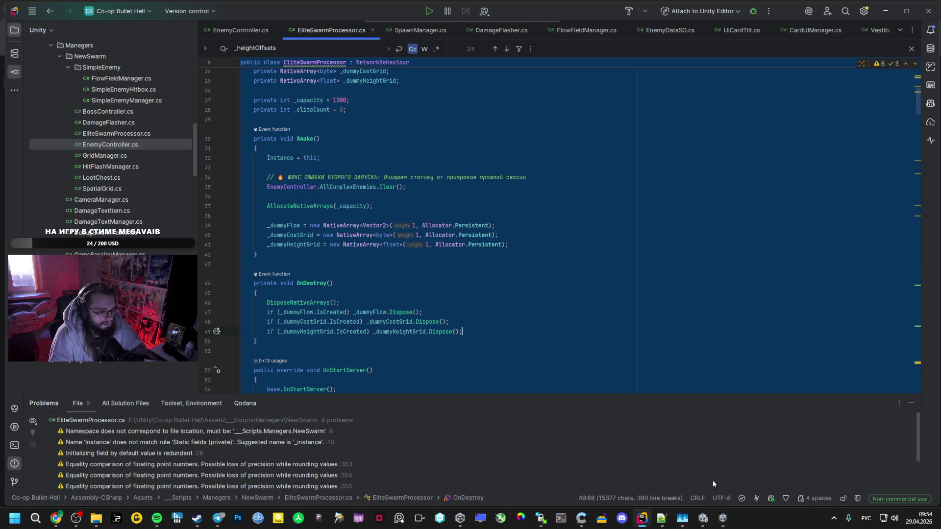
# - Drag EnemyController.cs and EliteSwarmProcessor.cs from Unity's Manegers > NewSwarm folder into a new AI Studio prompt
pyautogui.click(703, 519)
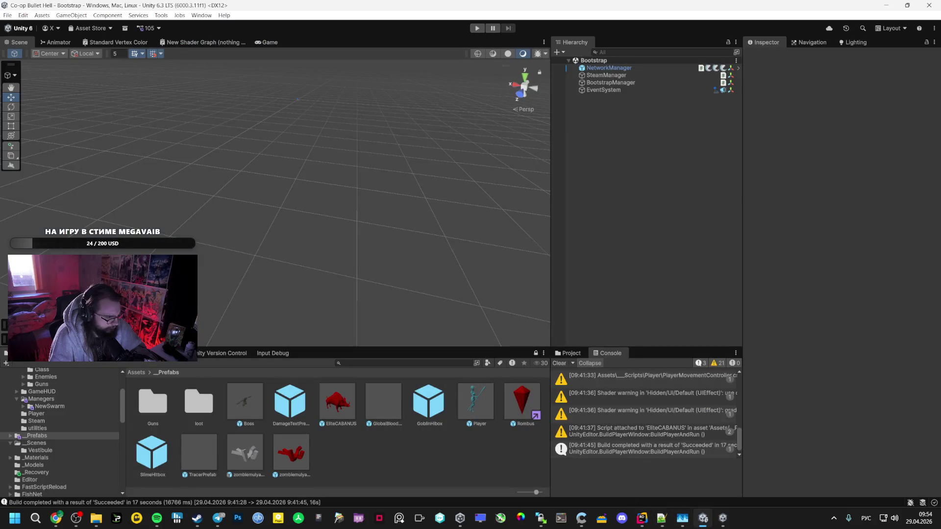
pyautogui.click(40, 428)
pyautogui.click(41, 399)
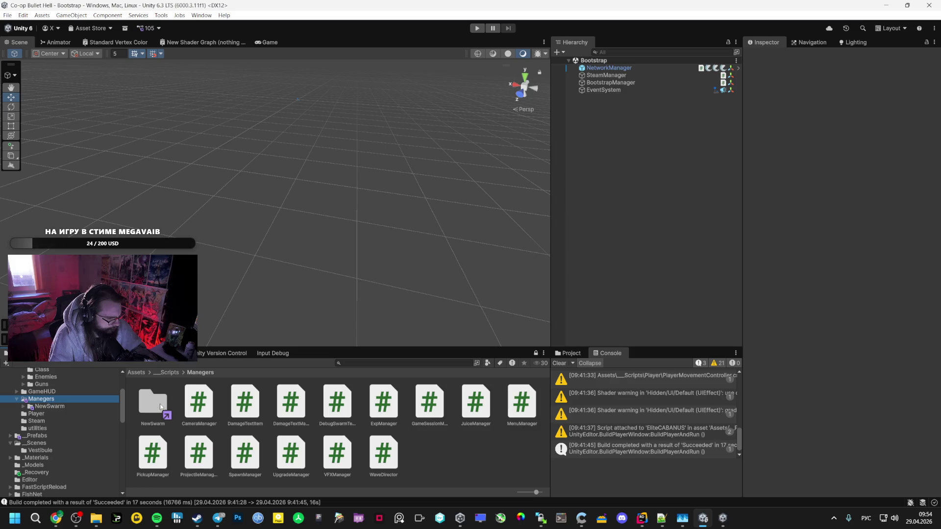
pyautogui.doubleClick(152, 403)
pyautogui.click(324, 402)
pyautogui.keyDown('ctrl'); pyautogui.click(281, 402); pyautogui.keyUp('ctrl')
pyautogui.scroll(-5, 49, 441)
pyautogui.click(56, 519)
pyautogui.moveTo(87, 4)
pyautogui.mouseDown()
pyautogui.moveTo(387, 343)
pyautogui.moveTo(392, 471)
pyautogui.mouseUp()
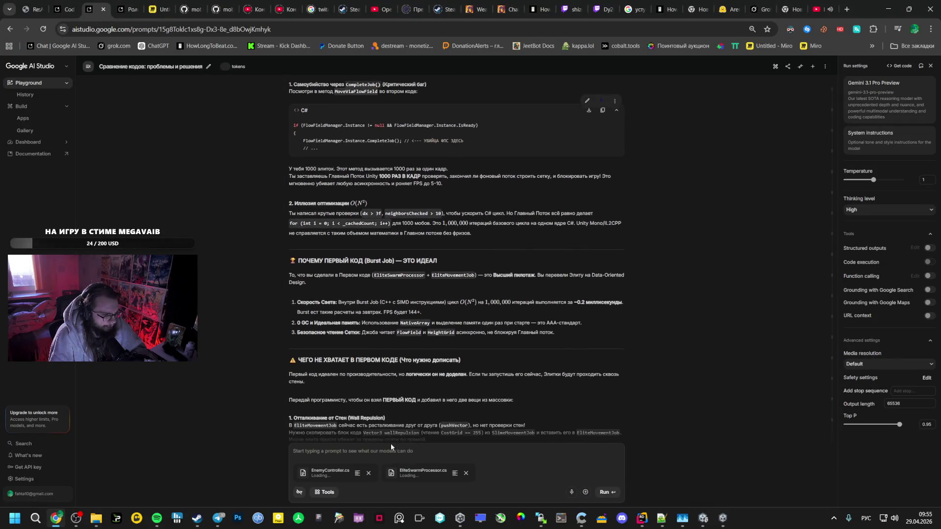
# - Ask Gemini in Russian ('ТЕПЕРЬ КРИТИЧЕСКИ…') whether the scripts could cause performance drops, and run it
pyautogui.click(388, 453)
pyautogui.write('o')
pyautogui.write('ЕНИ ТЕПЕР')
pyautogui.write('.')
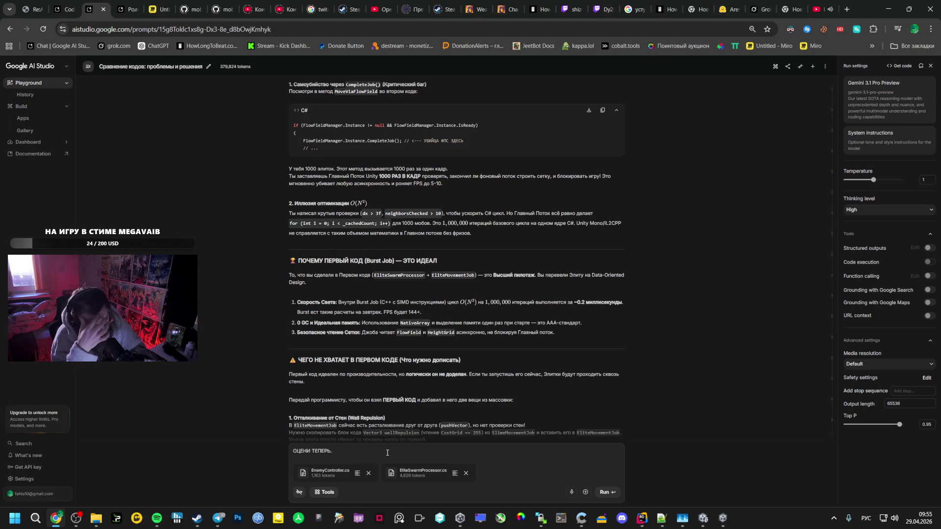
pyautogui.write(' СЕ НОРМАЛЬНО')
pyautogui.write(' С ФПС?')
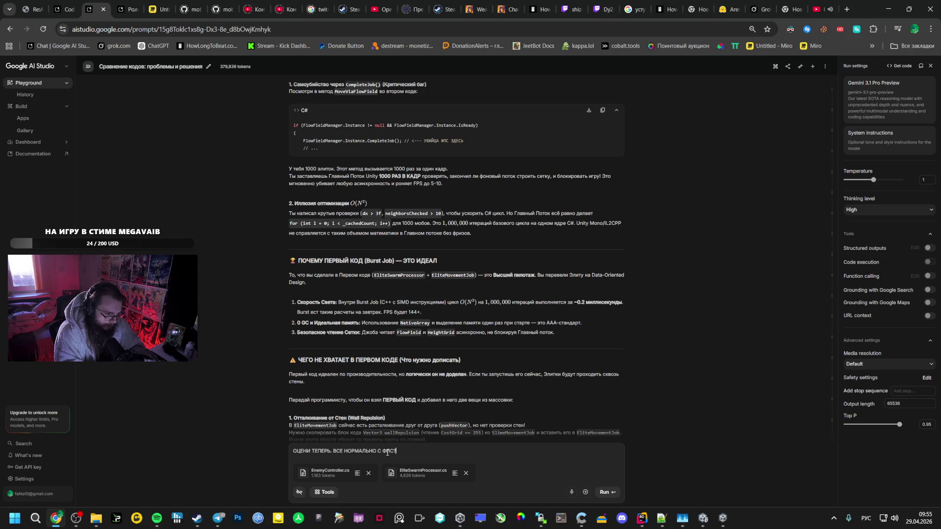
pyautogui.press('BackSpace')
pyautogui.press('BackSpace')
pyautogui.press('BackSpace')
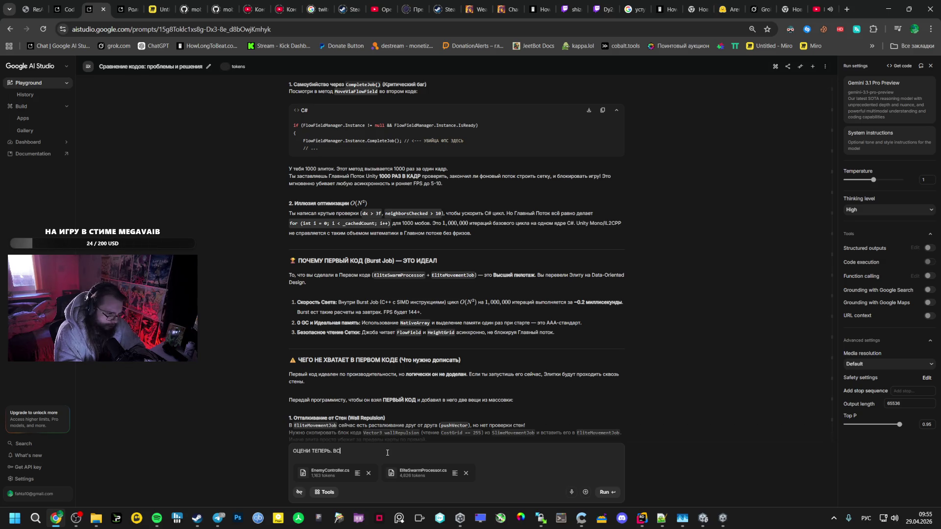
pyautogui.press('BackSpace')
pyautogui.press('BackSpace')
pyautogui.write('КРИ')
pyautogui.press('BackSpace')
pyautogui.press('BackSpace')
pyautogui.press('BackSpace')
pyautogui.write('ТЕПЕРЬ КРИТИЧЕСКИ.')
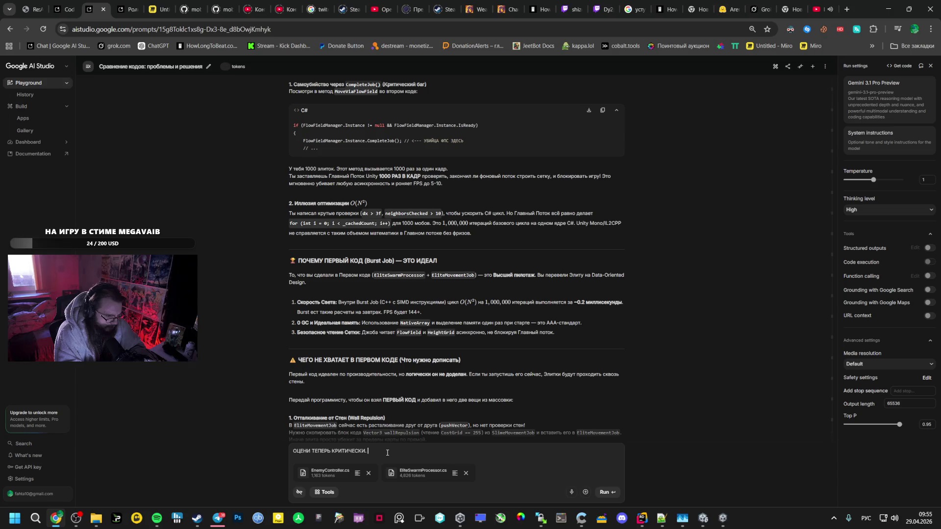
pyautogui.write('МОЕ')
pyautogui.write('ЕТ ЛИ БЫТЬ ПРО')
pyautogui.write('БЛЕМА С ПРОИЗ')
pyautogui.write('ВОДИТ')
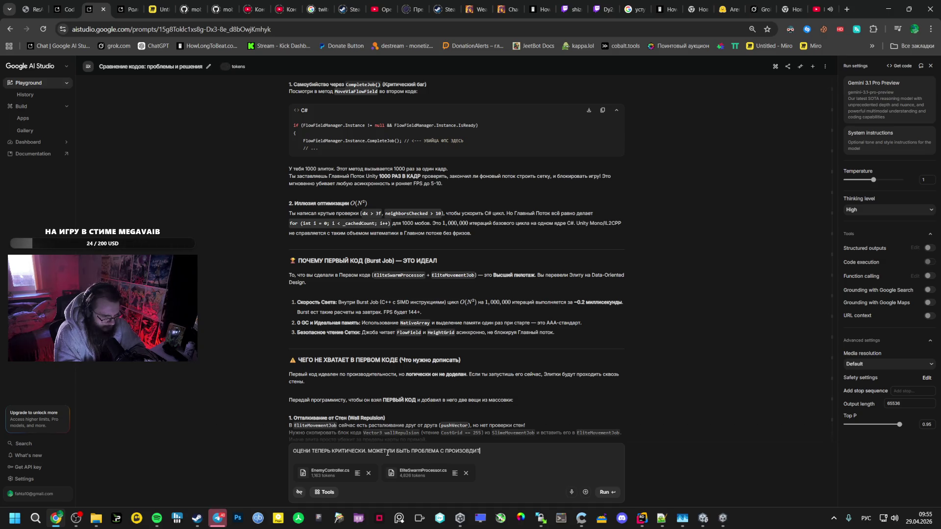
pyautogui.write('ОСТЬЮ ИЛИ ПР')
pyautogui.write('ОСАДКАМИ?')
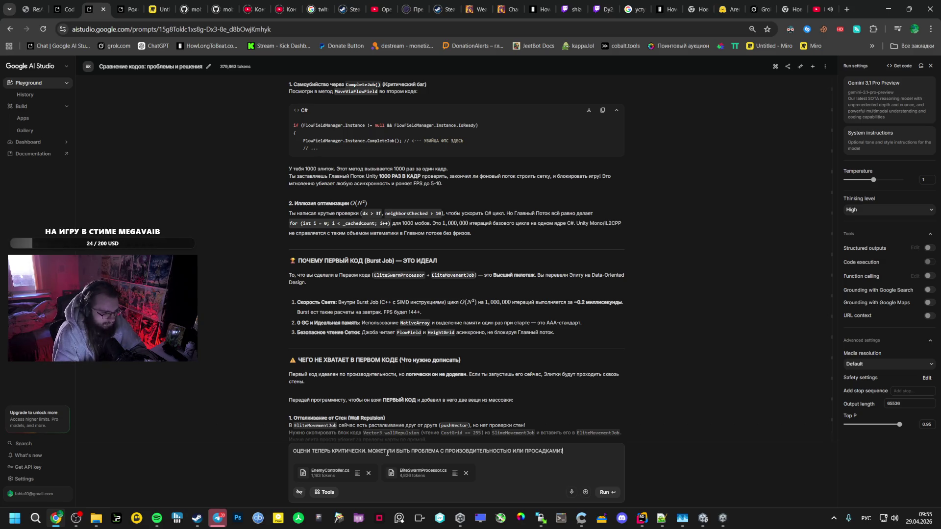
pyautogui.click(608, 493)
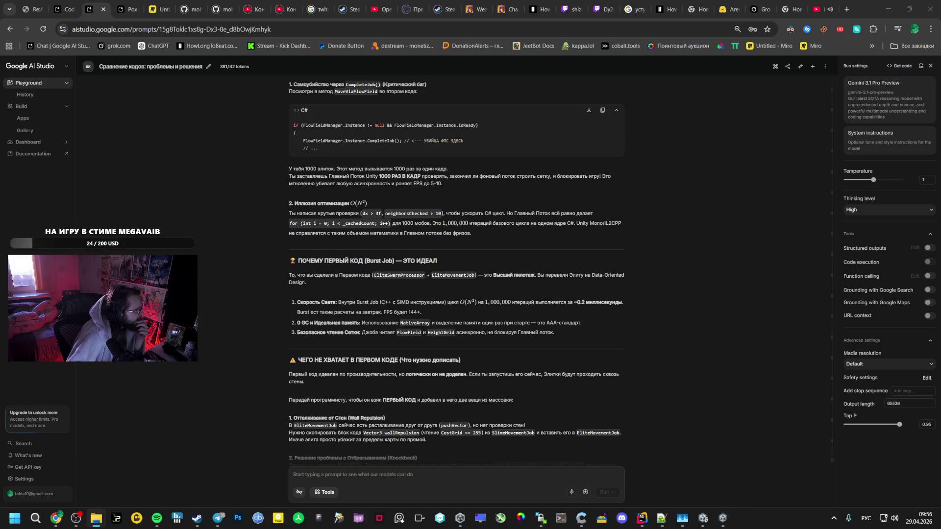
# - Scroll Gemini's reply down to the CPU Bottleneck section and select part of its explanation
pyautogui.scroll(-15, 391, 328)
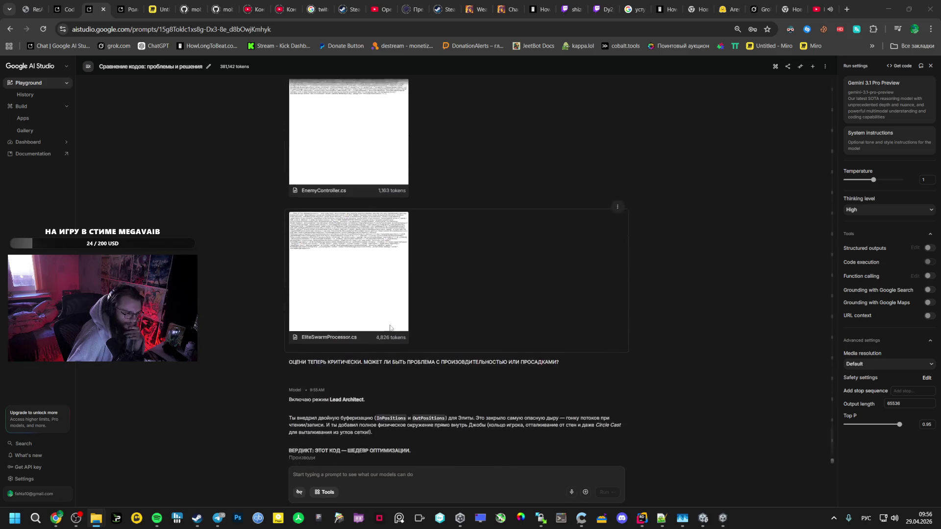
pyautogui.scroll(-1, 390, 328)
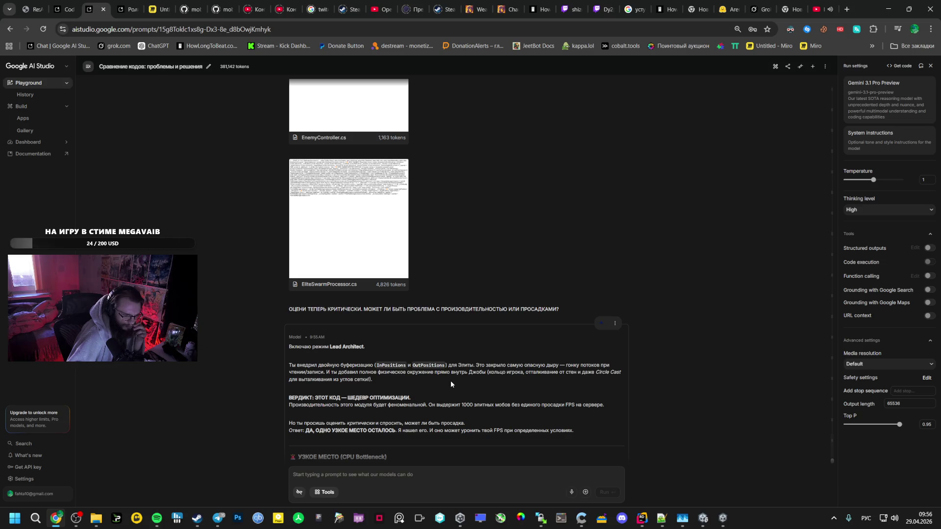
pyautogui.scroll(-2, 451, 384)
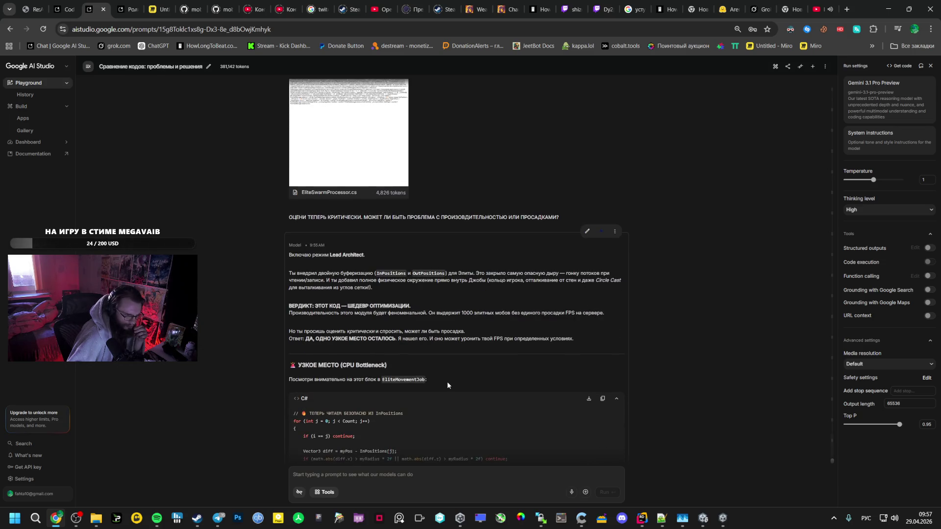
pyautogui.scroll(-1, 447, 384)
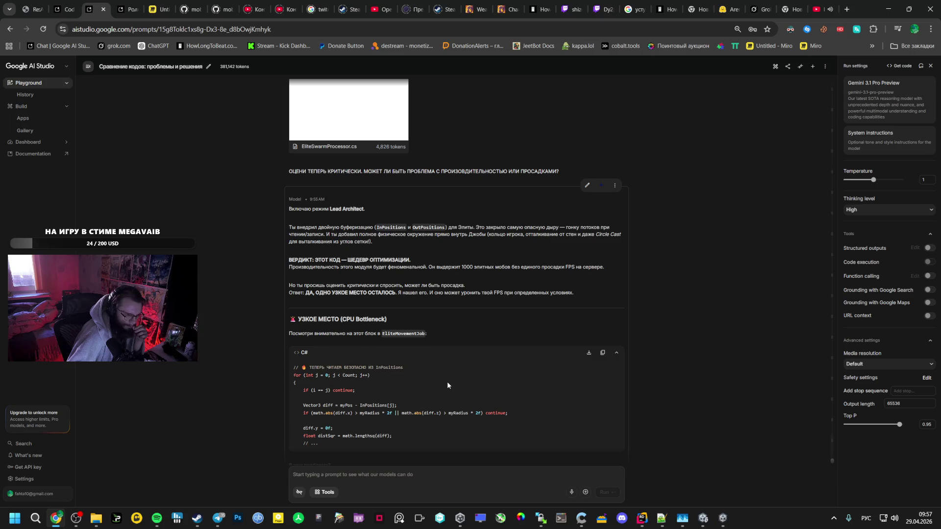
pyautogui.scroll(-2, 447, 385)
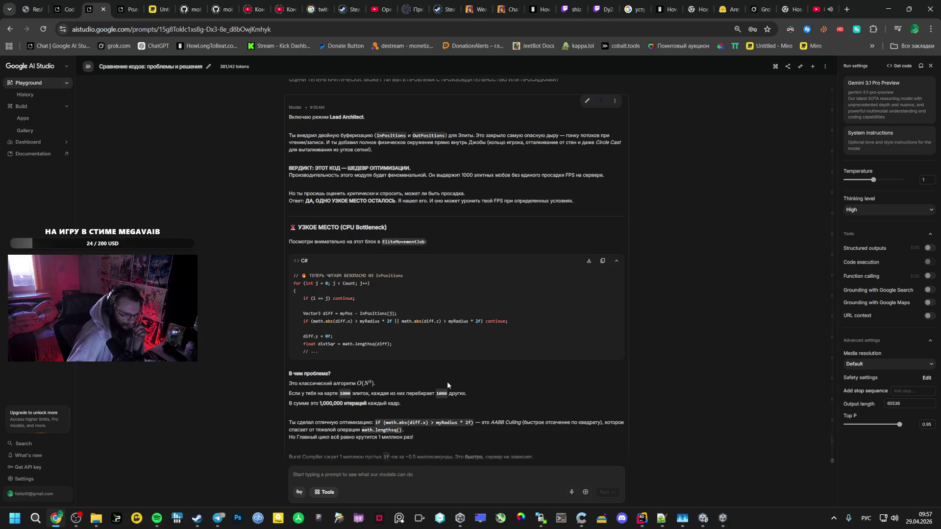
pyautogui.scroll(-3, 448, 385)
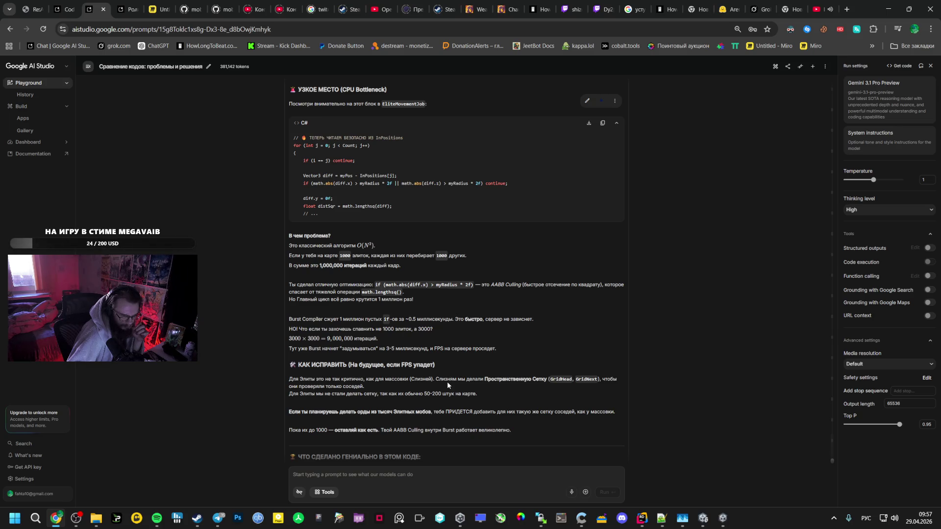
pyautogui.scroll(-1, 447, 382)
pyautogui.scroll(-2, 447, 382)
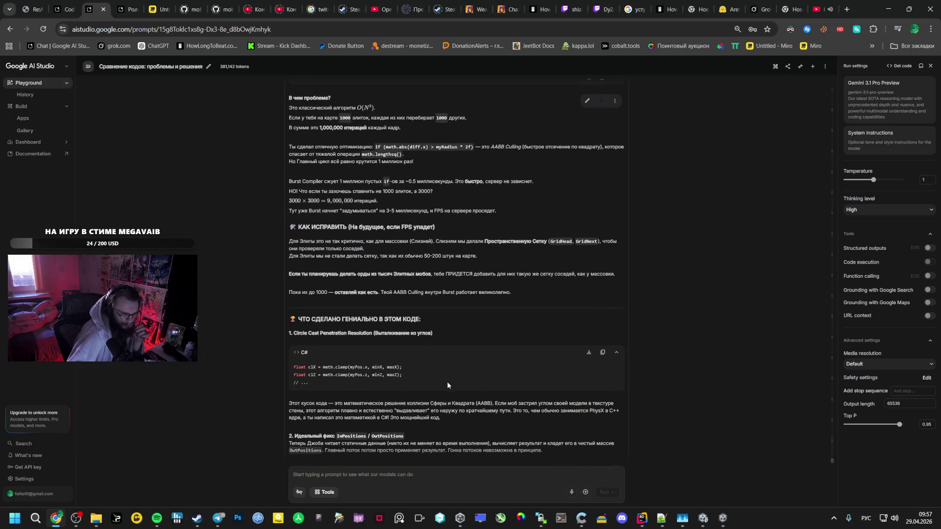
pyautogui.scroll(-3, 447, 382)
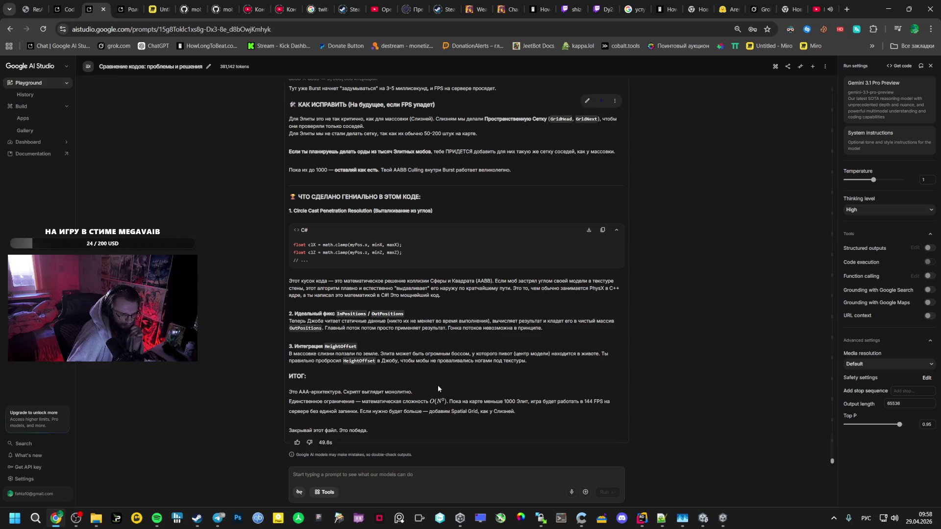
pyautogui.scroll(6, 438, 389)
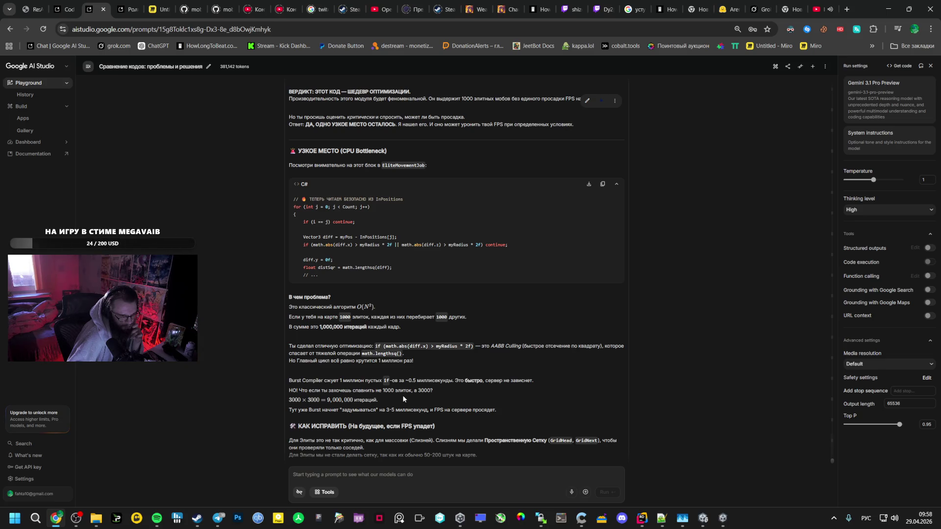
pyautogui.scroll(-2, 403, 397)
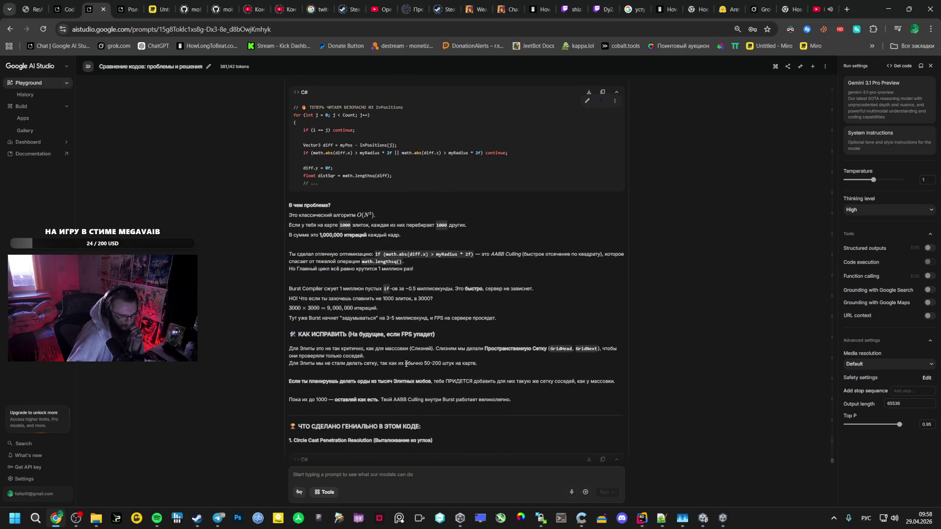
pyautogui.moveTo(288, 340)
pyautogui.mouseDown()
pyautogui.moveTo(488, 381)
pyautogui.moveTo(507, 396)
pyautogui.mouseUp()
# - Select the reply's bottleneck explanation through the fix advice
pyautogui.click(298, 347)
pyautogui.scroll(2, 467, 386)
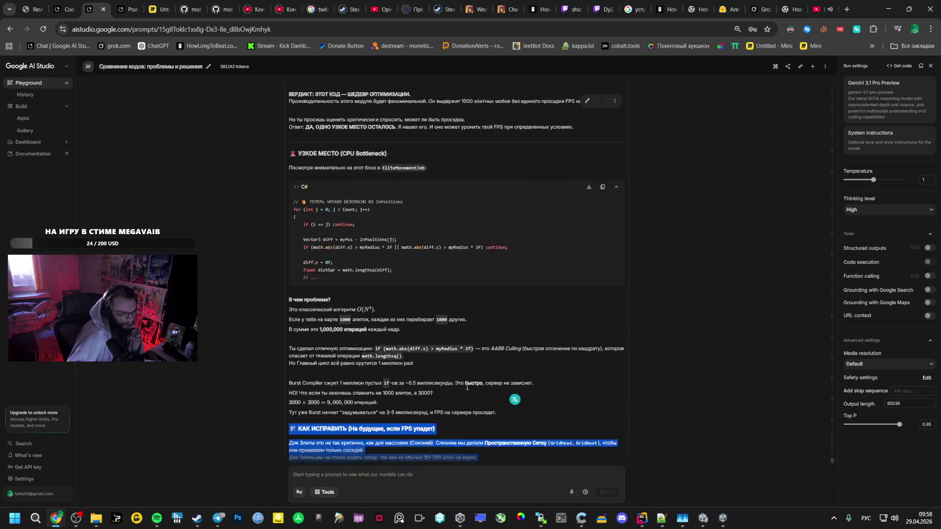
pyautogui.scroll(3, 467, 387)
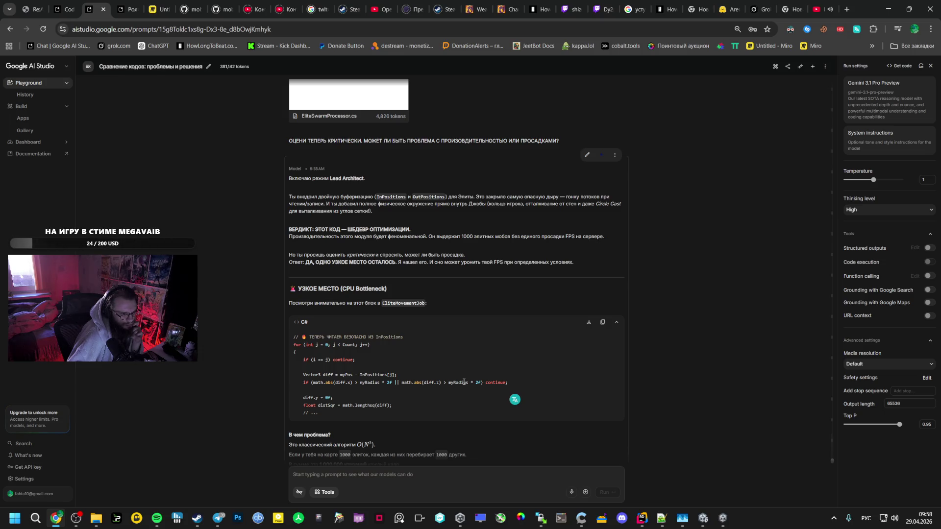
pyautogui.scroll(-4, 463, 382)
pyautogui.click(329, 352)
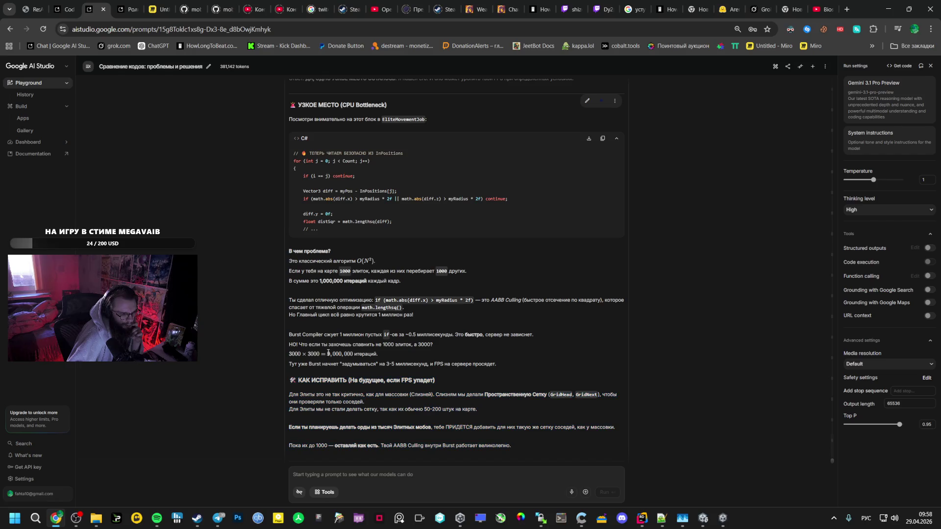
pyautogui.moveTo(290, 380); pyautogui.dragTo(346, 395)
pyautogui.moveTo(289, 253)
pyautogui.mouseDown()
pyautogui.moveTo(442, 343)
pyautogui.moveTo(523, 356)
pyautogui.mouseUp()
pyautogui.scroll(-2, 441, 343)
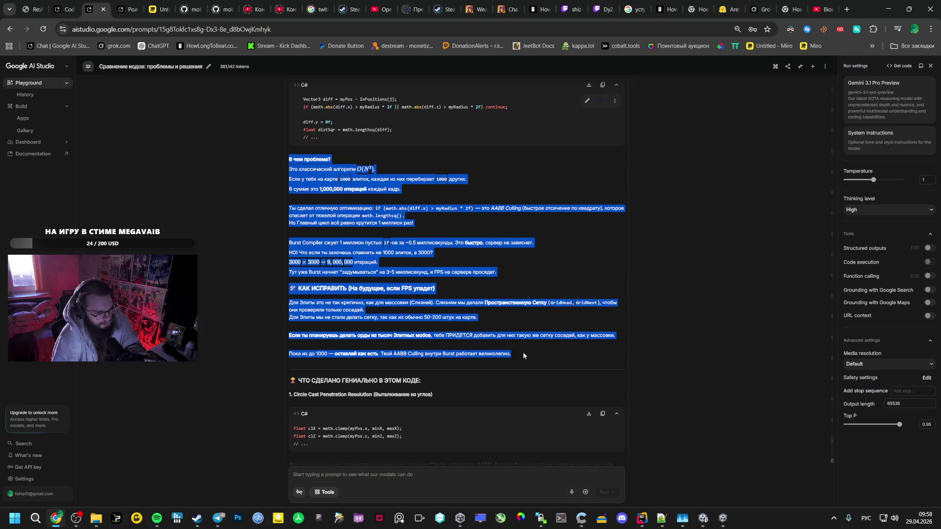
pyautogui.click(610, 334)
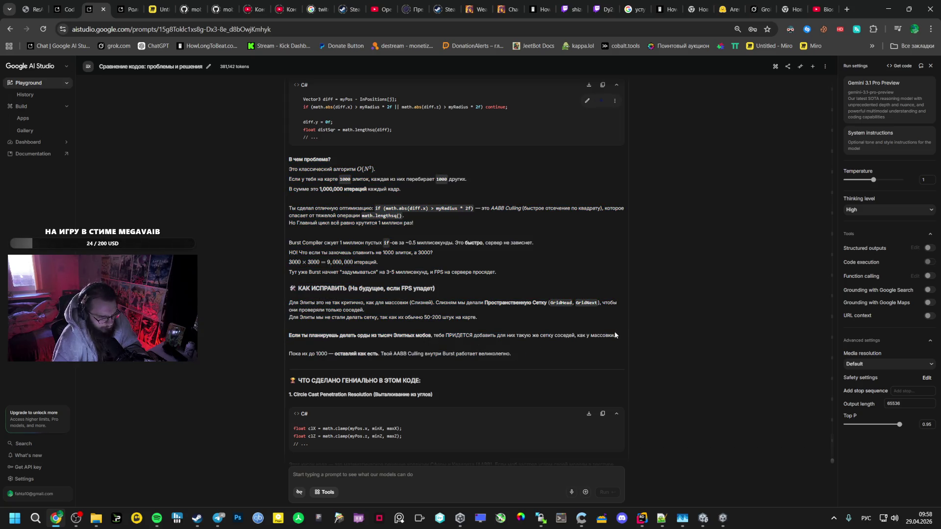
pyautogui.moveTo(478, 317)
pyautogui.mouseDown()
pyautogui.moveTo(294, 314)
pyautogui.moveTo(367, 289)
pyautogui.moveTo(324, 276)
pyautogui.mouseUp()
pyautogui.click(452, 295)
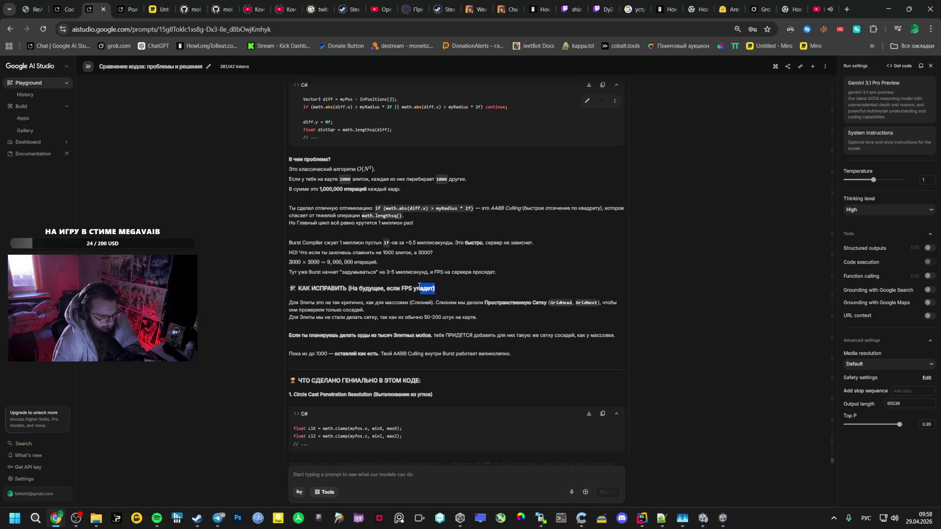
pyautogui.click(380, 304)
pyautogui.moveTo(372, 309)
pyautogui.mouseDown()
pyautogui.moveTo(299, 252)
pyautogui.moveTo(290, 161)
pyautogui.mouseUp()
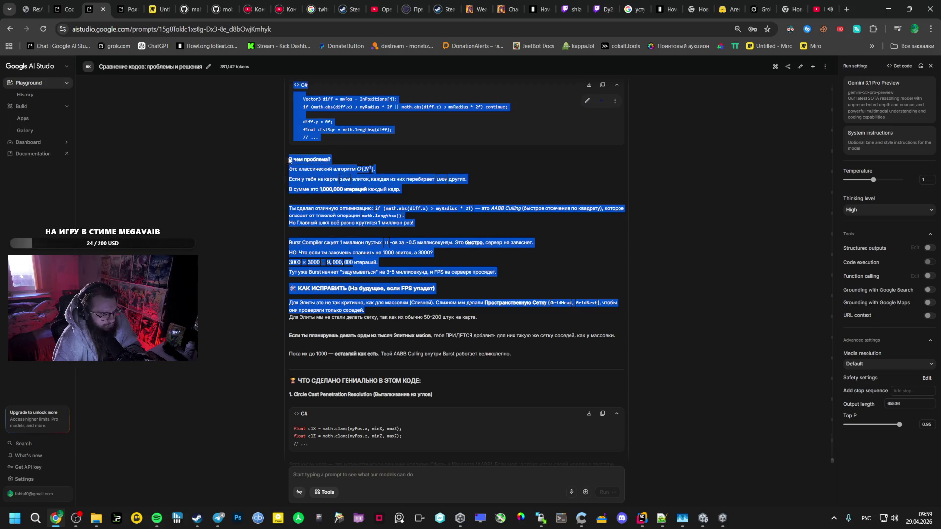
# - Paste the analysis after a 'КРИТИЧЕСКИ' request in the Роль, Кодекс, Архитектура, Развитие chat, then return to the game
pyautogui.hotkey('ctrl', 'Tab')
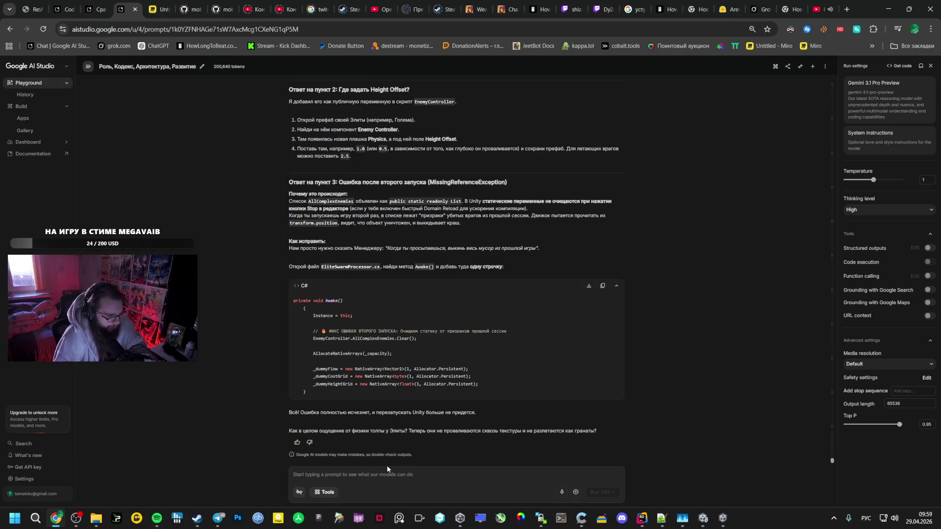
pyautogui.write('q КРИТИЧЕСКИ СОВЕ')
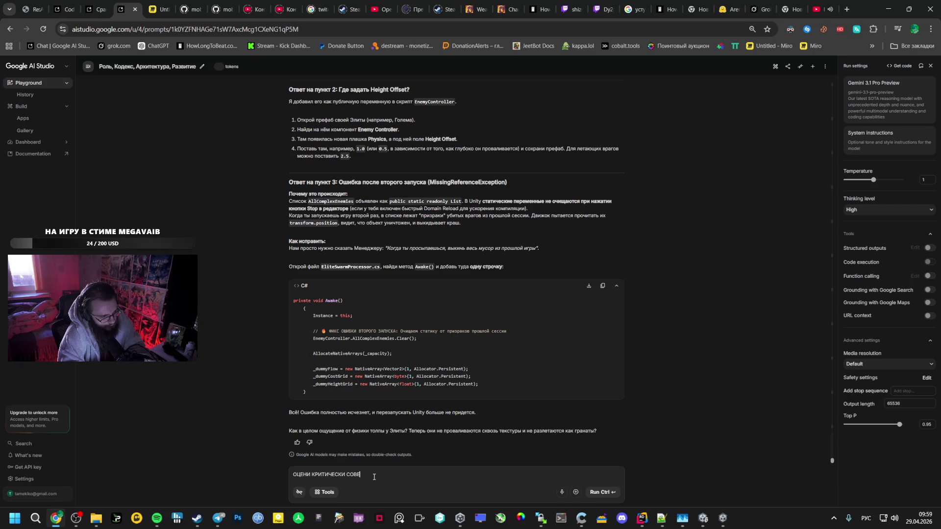
pyautogui.hotkey('ctrl', 'v')
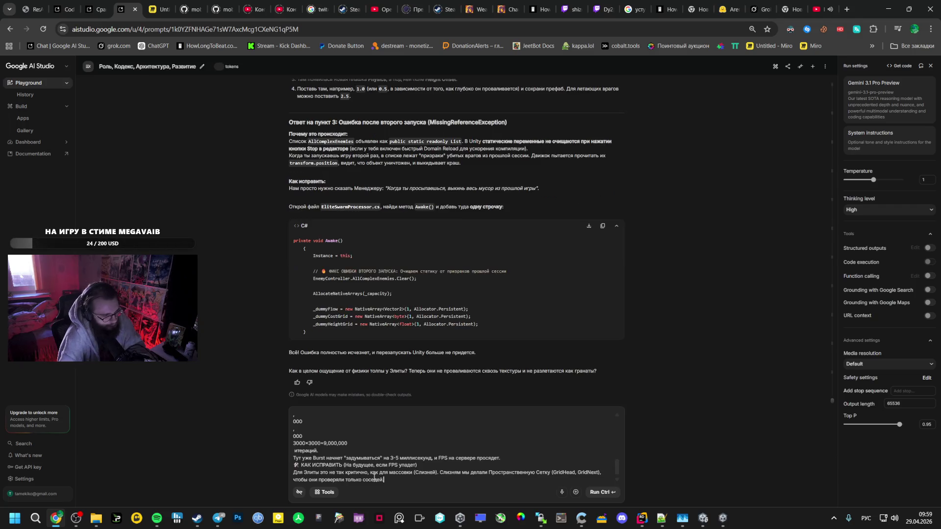
pyautogui.hotkey('ctrl', 'shift', 'Tab')
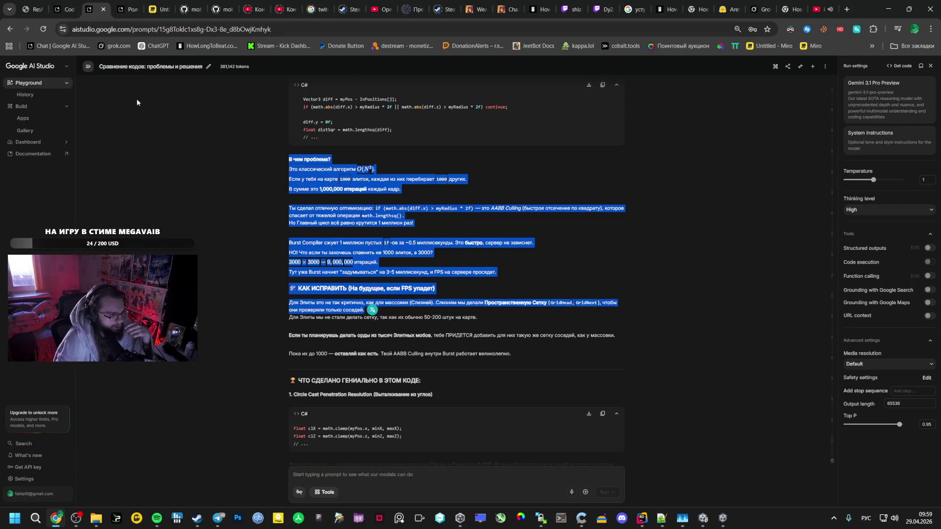
pyautogui.scroll(-4, 299, 250)
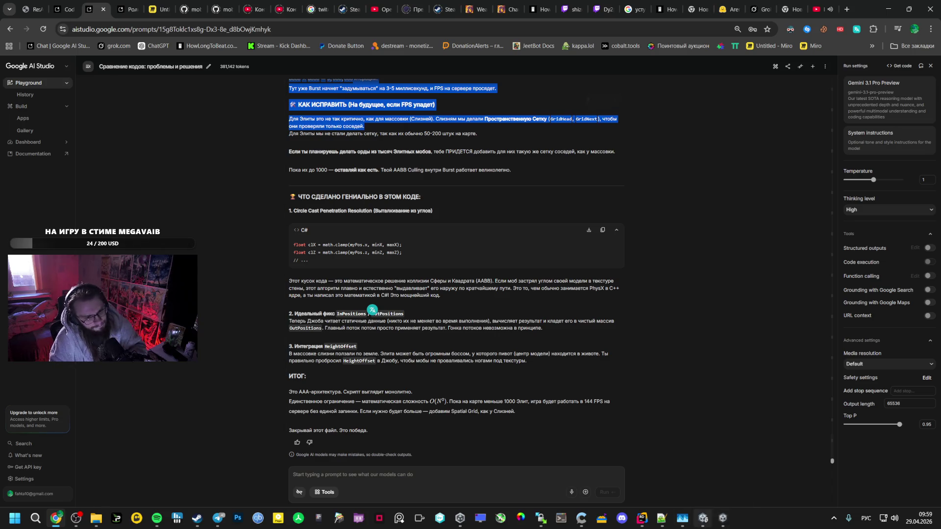
pyautogui.click(723, 519)
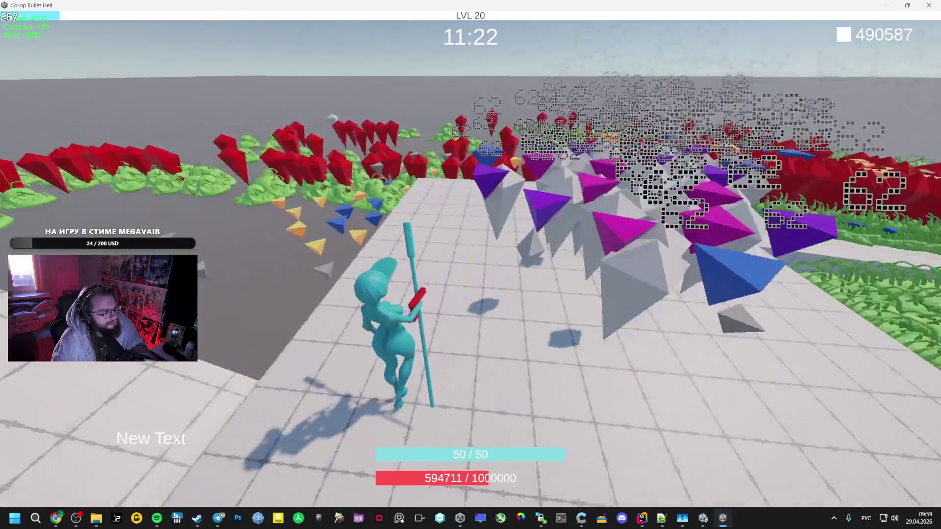
# - Pause the game, check resource usage in Windows Task Manager, and bring the browser forward
pyautogui.press('Escape')
pyautogui.hotkey('ctrl', 'shift', 'Escape')
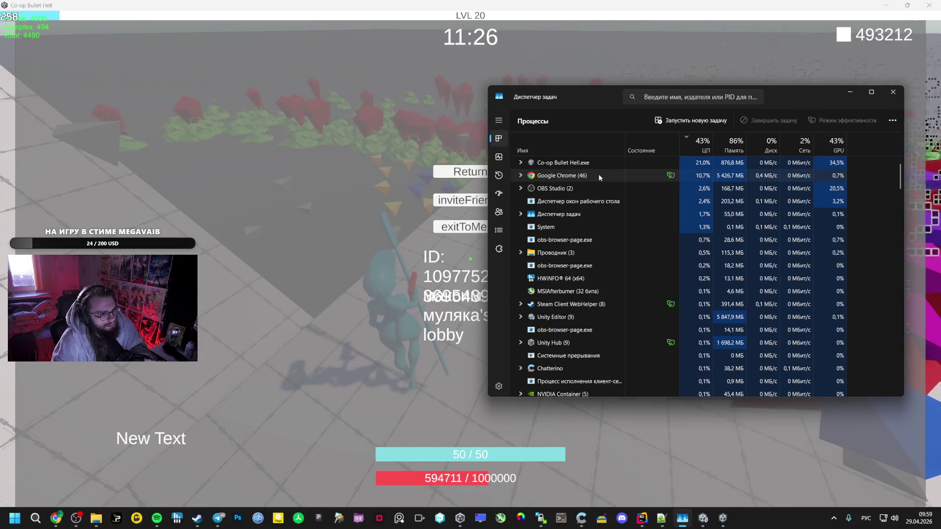
pyautogui.click(56, 523)
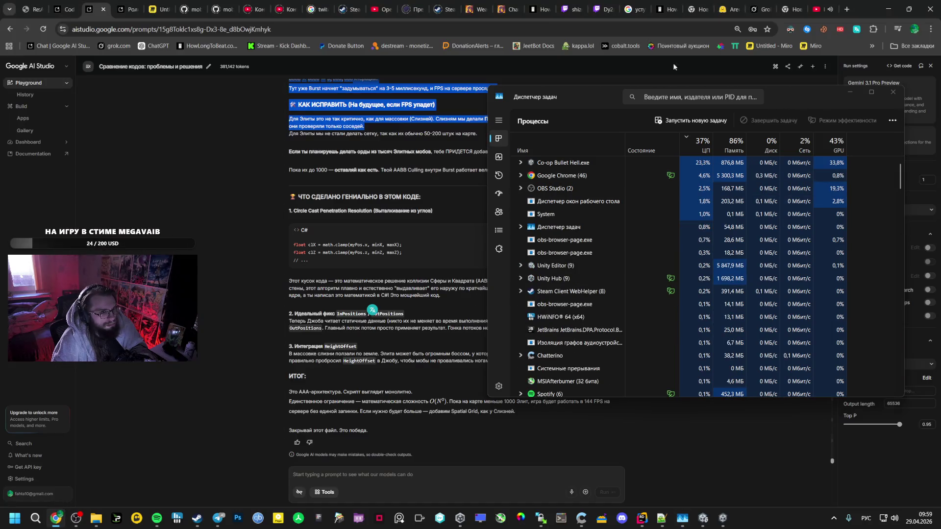
# - Open the YouTube video's playback settings and dismiss an accidental window-naming prompt
pyautogui.click(817, 8)
pyautogui.click(741, 452)
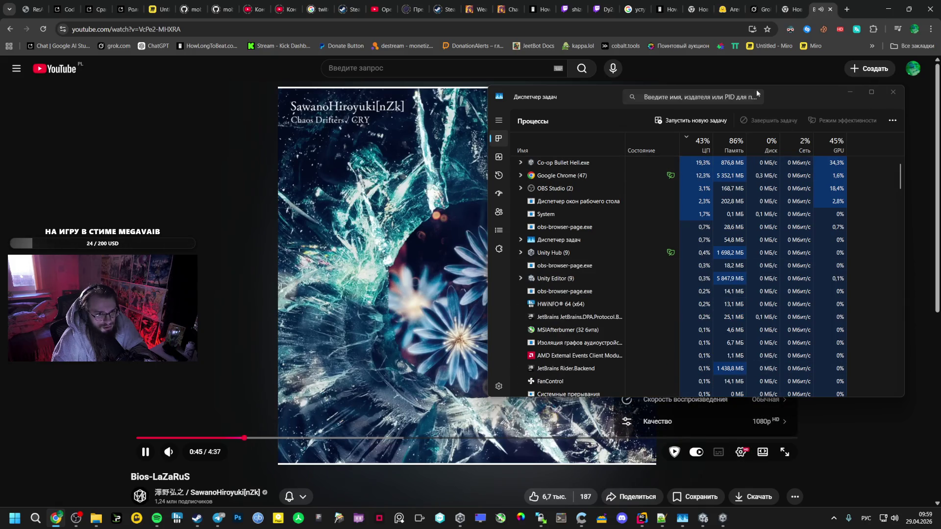
pyautogui.rightClick(865, 6)
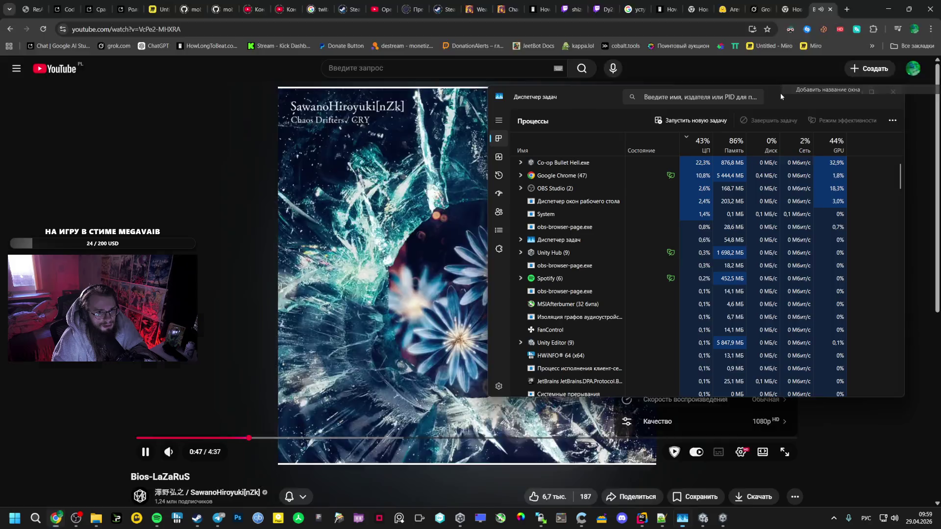
pyautogui.click(784, 93)
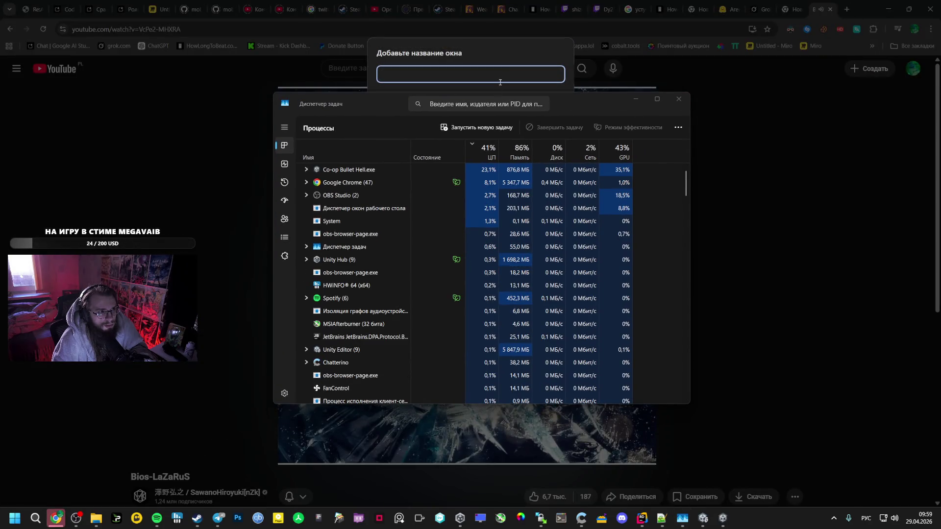
pyautogui.click(547, 102)
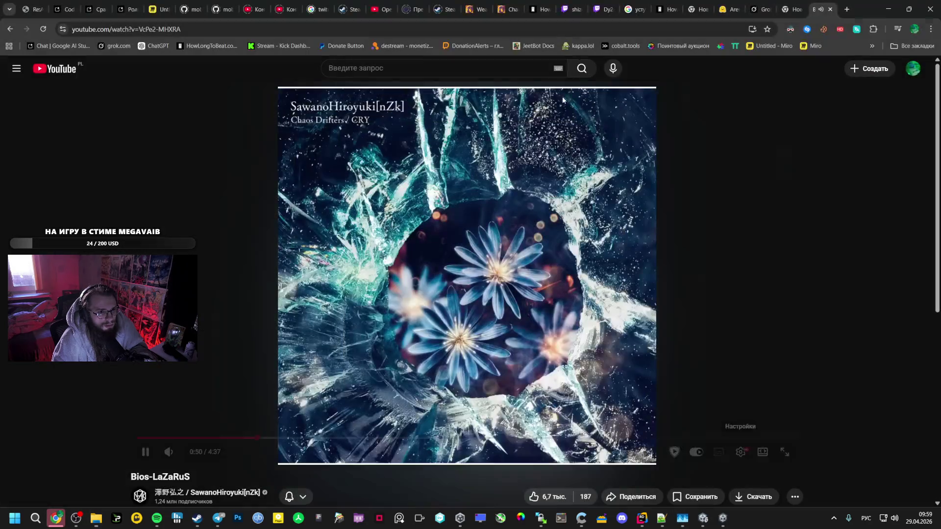
# - Use Chrome's task manager to find and close the Miro board tab, returning to AI Studio
pyautogui.rightClick(865, 6)
pyautogui.click(827, 99)
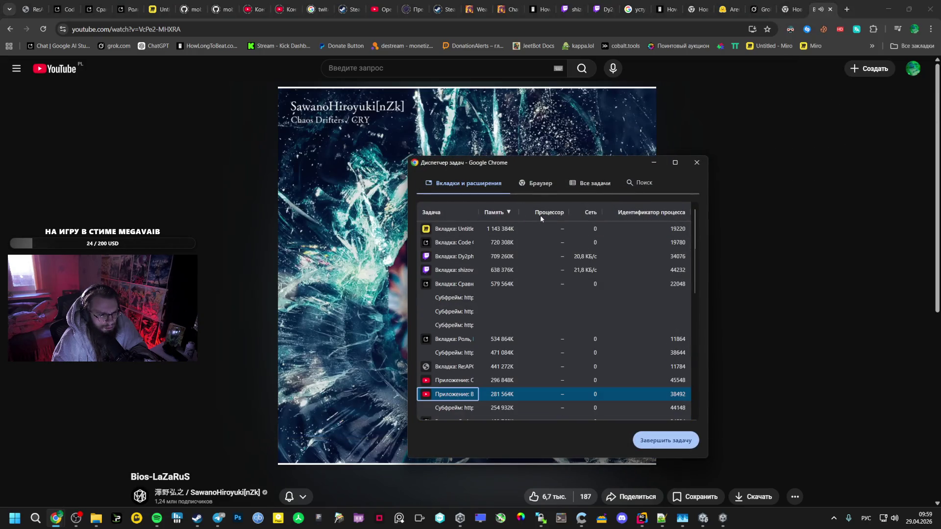
pyautogui.doubleClick(483, 233)
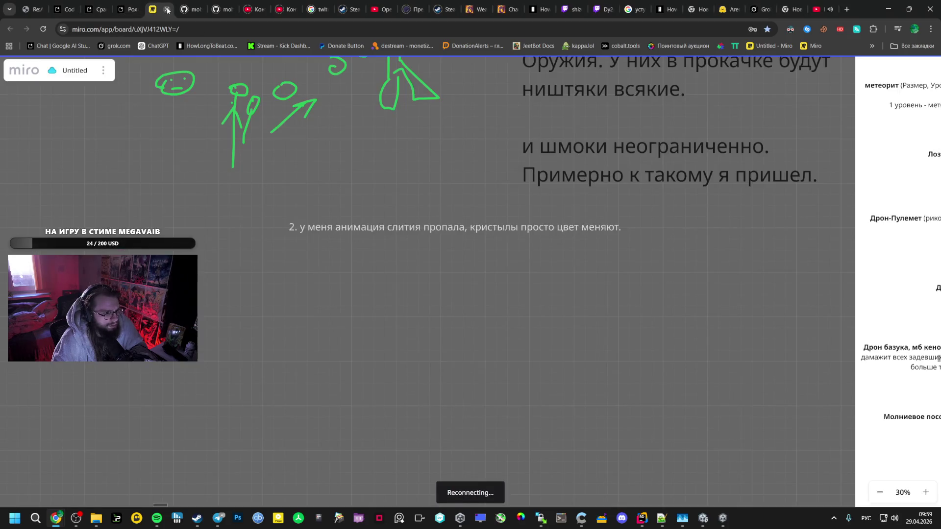
pyautogui.click(167, 10)
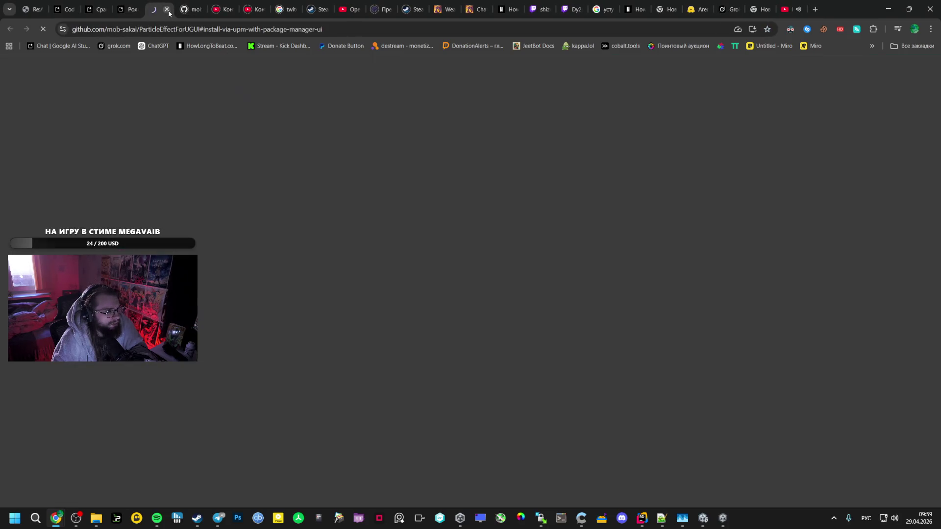
pyautogui.click(132, 2)
pyautogui.rightClick(132, 4)
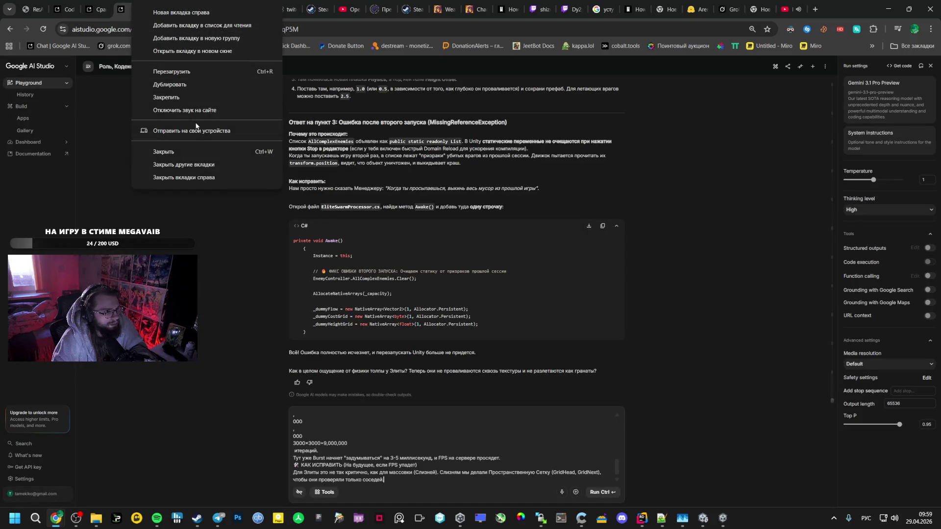
# - Copy the Risk of Rain items wiki URL and reopen the Untitled Miro board
pyautogui.press('Escape')
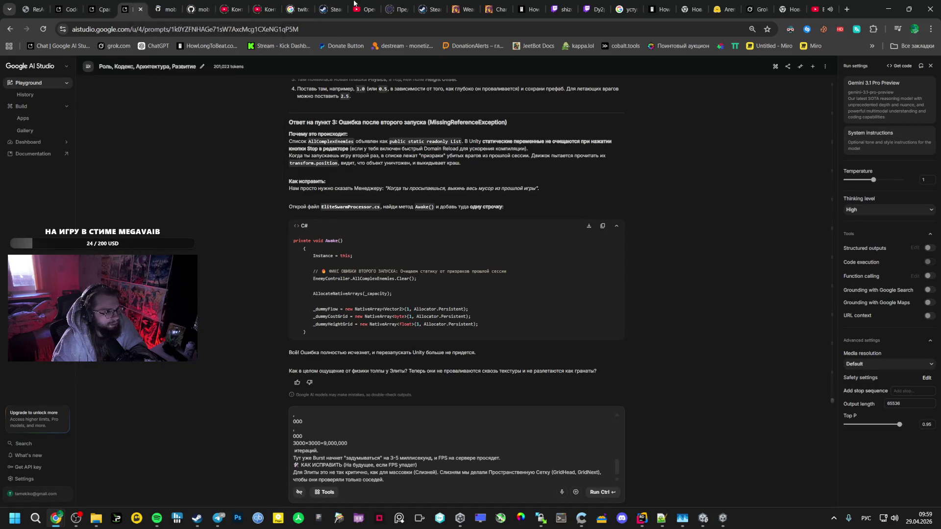
pyautogui.click(230, 9)
pyautogui.click(196, 9)
pyautogui.click(392, 8)
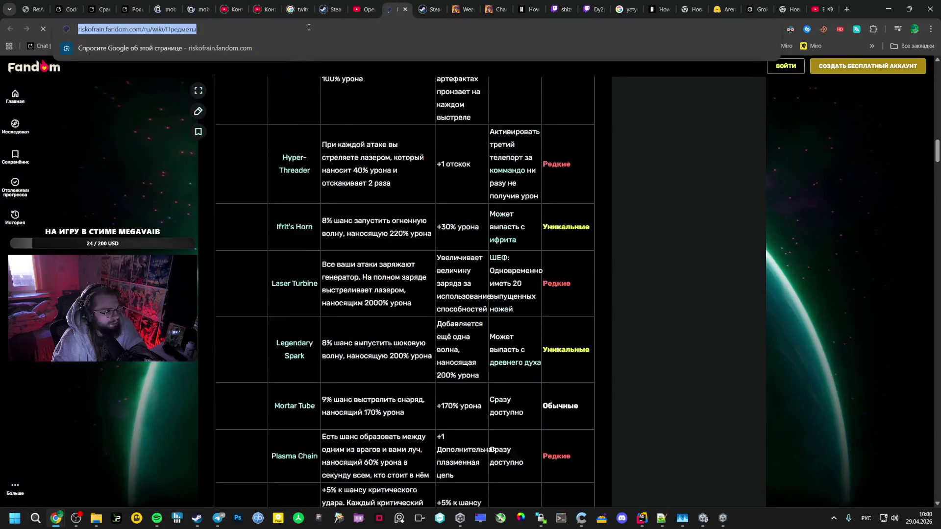
pyautogui.click(302, 30)
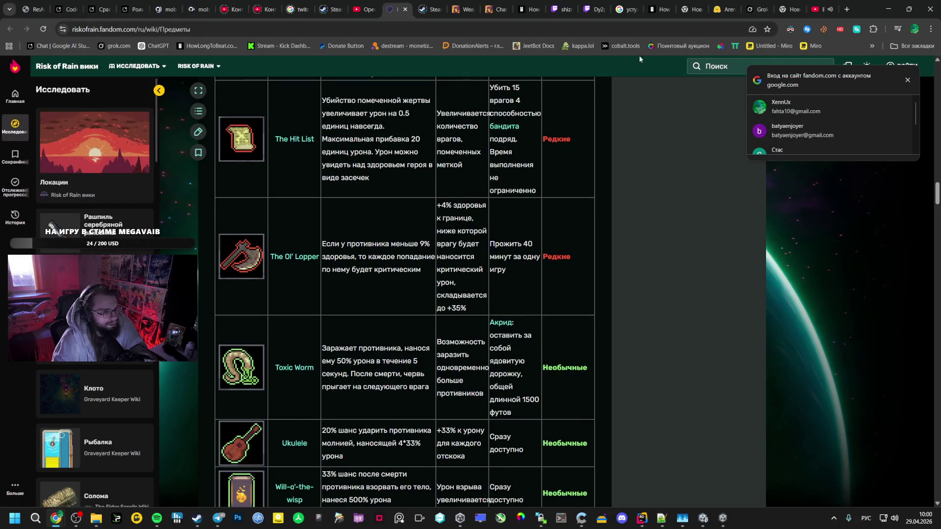
pyautogui.click(768, 46)
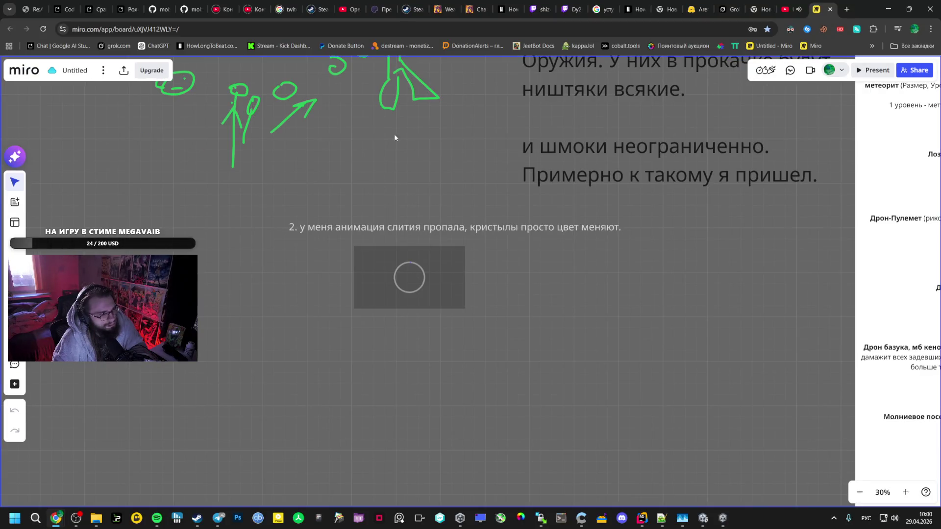
# - Paste the Megabonk Weapons wiki link onto the Miro board and set its font size to 48
pyautogui.click(390, 3)
pyautogui.click(438, 8)
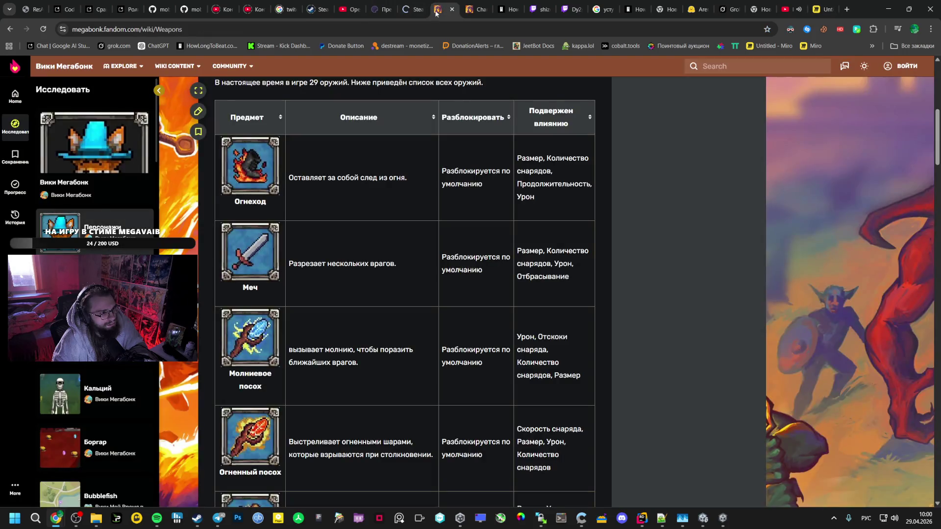
pyautogui.click(327, 23)
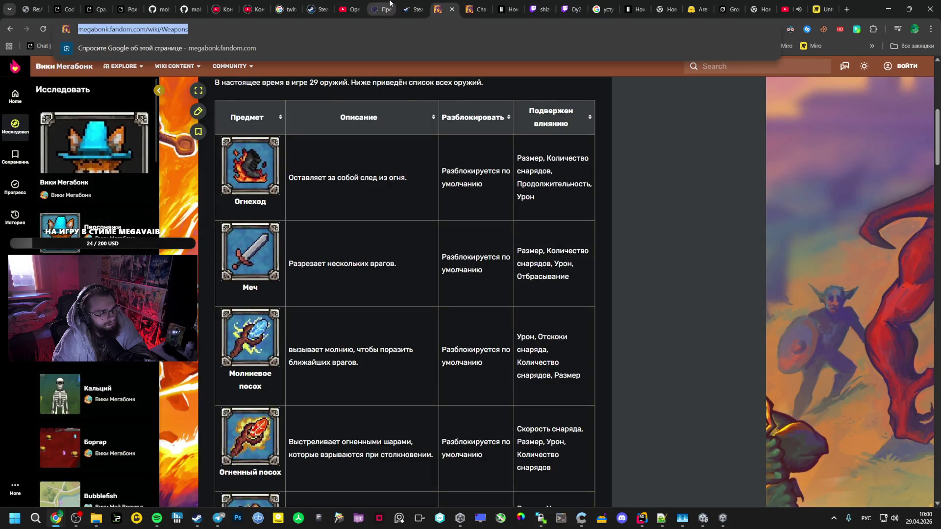
pyautogui.click(832, 4)
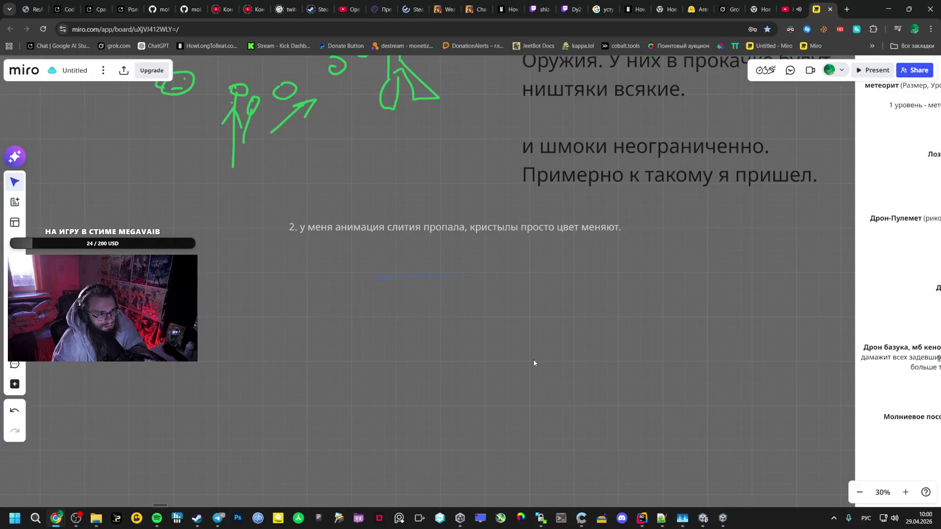
pyautogui.hotkey('ctrl', 'v')
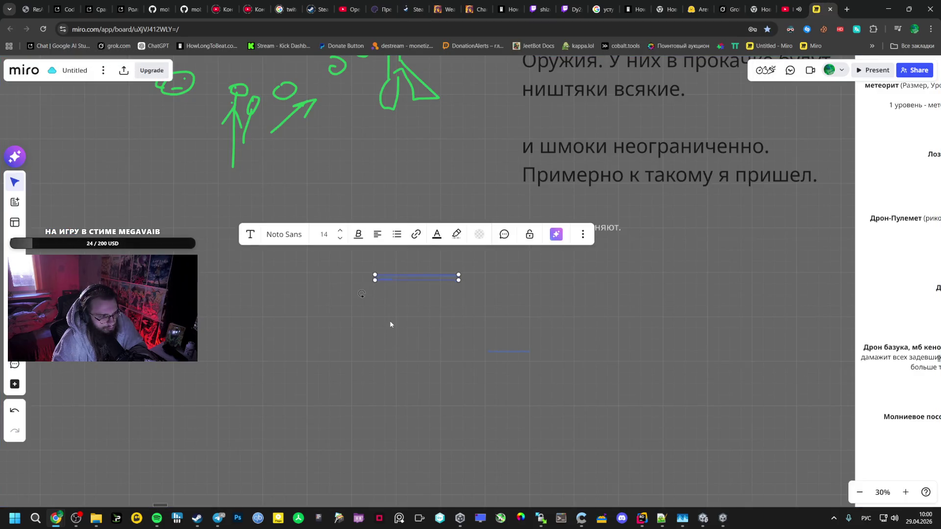
pyautogui.click(431, 320)
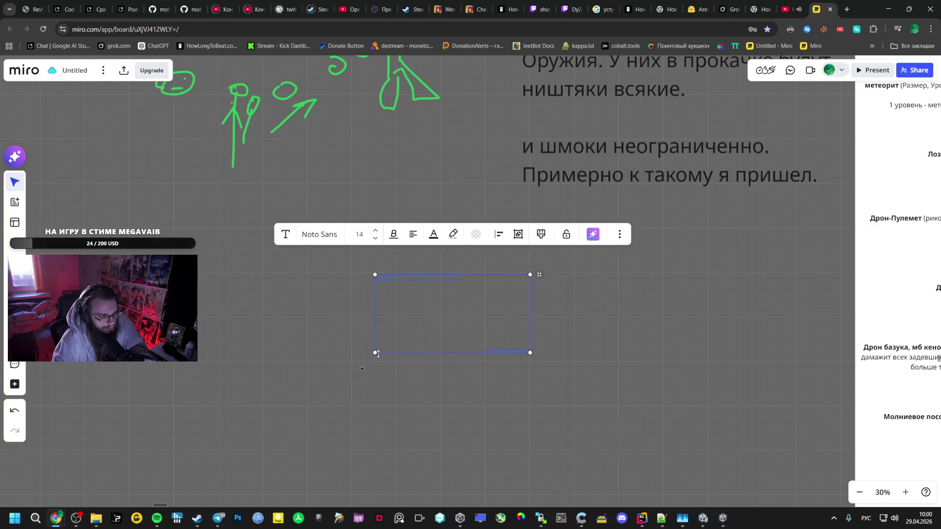
pyautogui.click(360, 234)
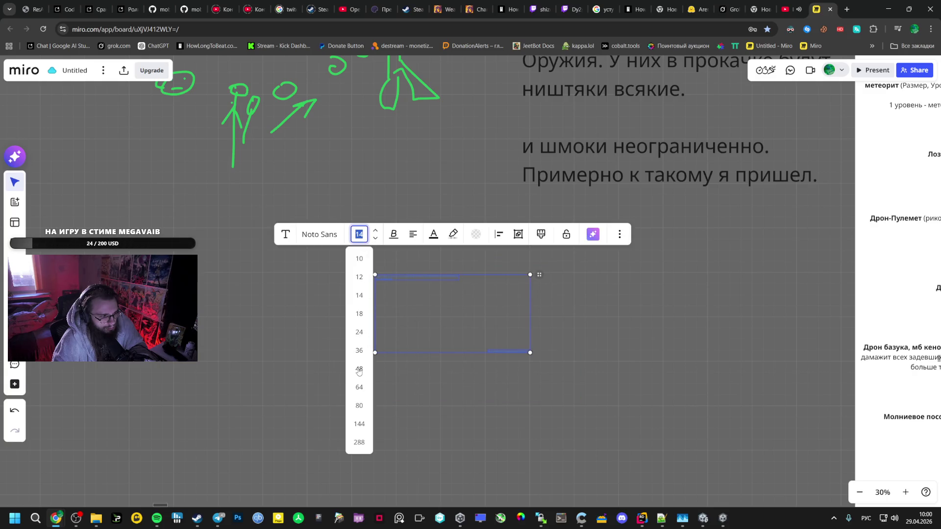
pyautogui.click(359, 369)
pyautogui.press('Escape')
# - Stack the Megabonk link just below the Risk of Rain link
pyautogui.click(541, 284)
pyautogui.moveTo(539, 357); pyautogui.dragTo(463, 342)
pyautogui.moveTo(483, 273)
pyautogui.mouseDown()
pyautogui.moveTo(417, 340)
pyautogui.moveTo(352, 349)
pyautogui.mouseUp()
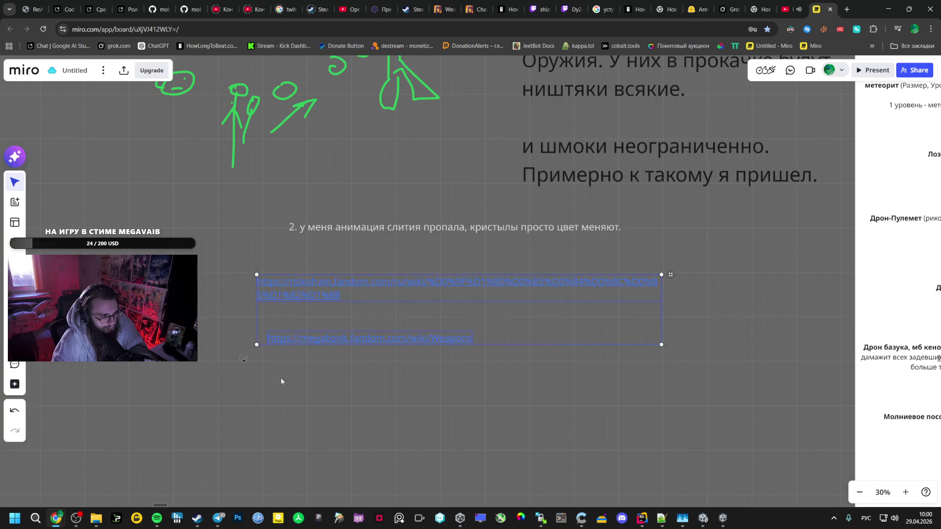
pyautogui.click(284, 300)
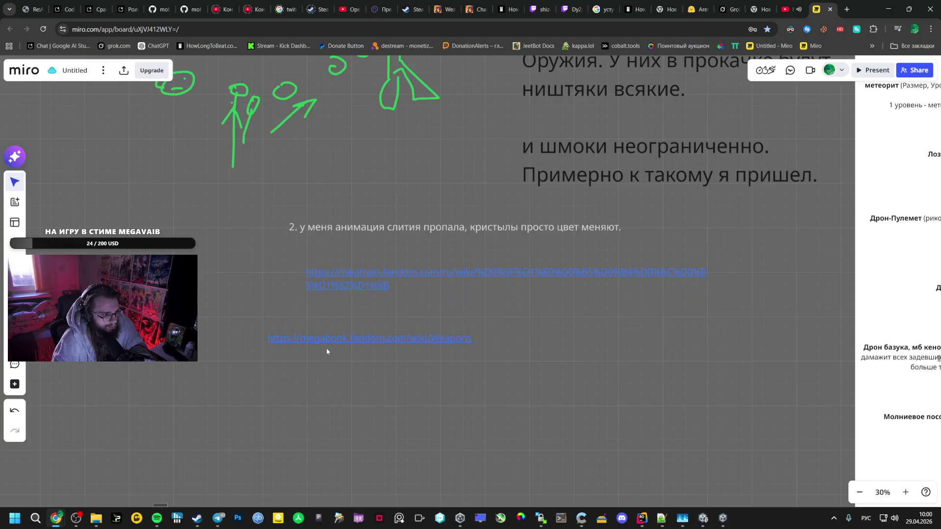
pyautogui.moveTo(327, 351); pyautogui.dragTo(369, 330)
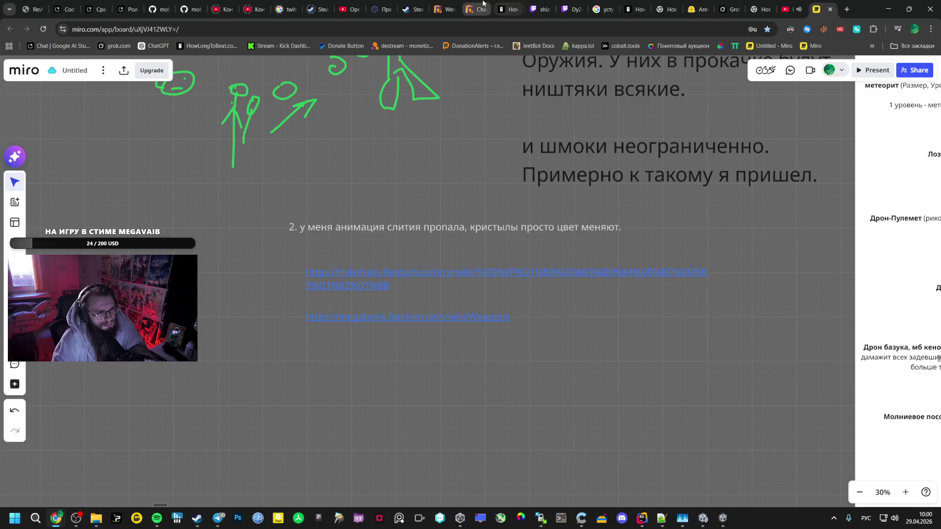
# - Return to the Google AI Studio chat tab
pyautogui.click(431, 4)
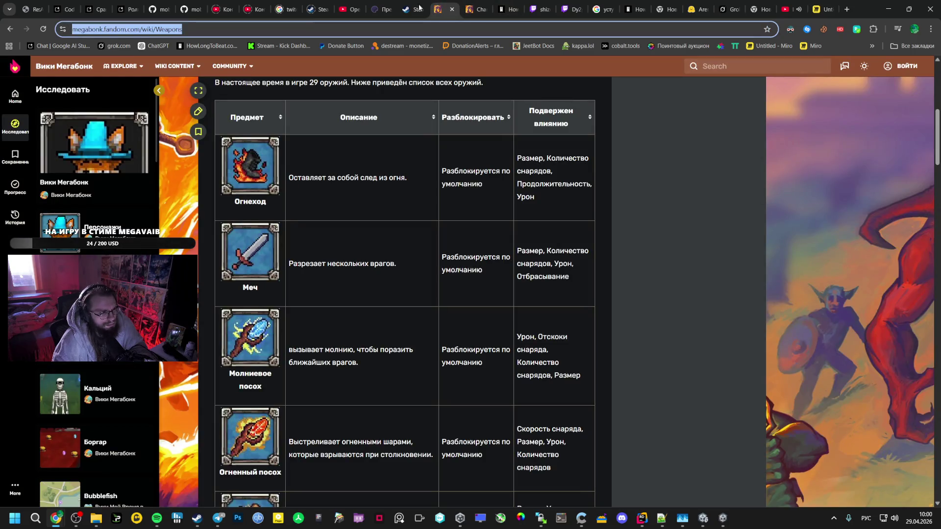
pyautogui.click(126, 9)
pyautogui.rightClick(134, 10)
pyautogui.click(507, 305)
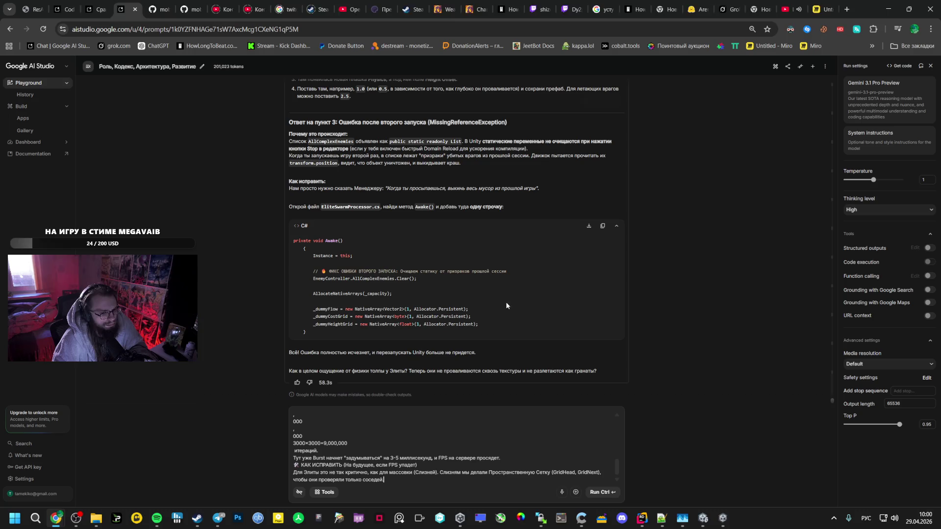
# - Check Telegram, then open the YouTube video's playback quality choices
pyautogui.click(218, 518)
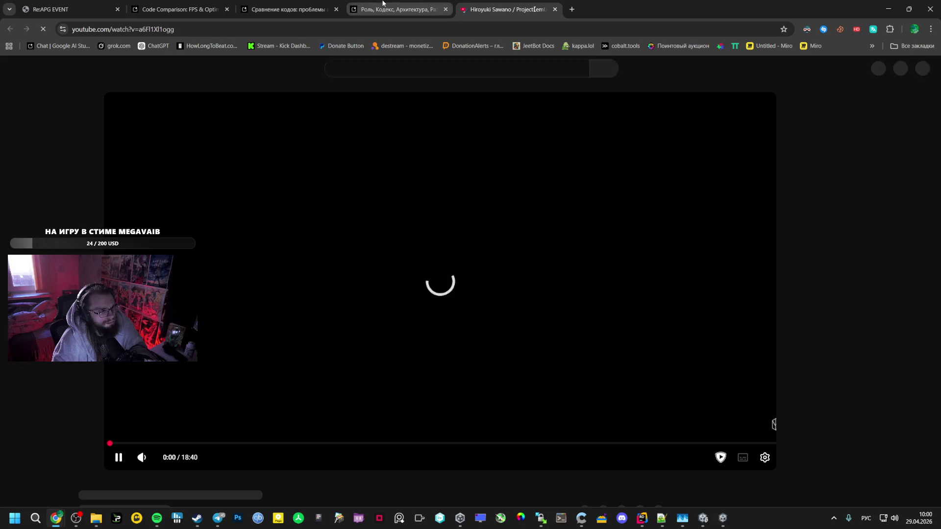
pyautogui.click(397, 9)
pyautogui.click(529, 9)
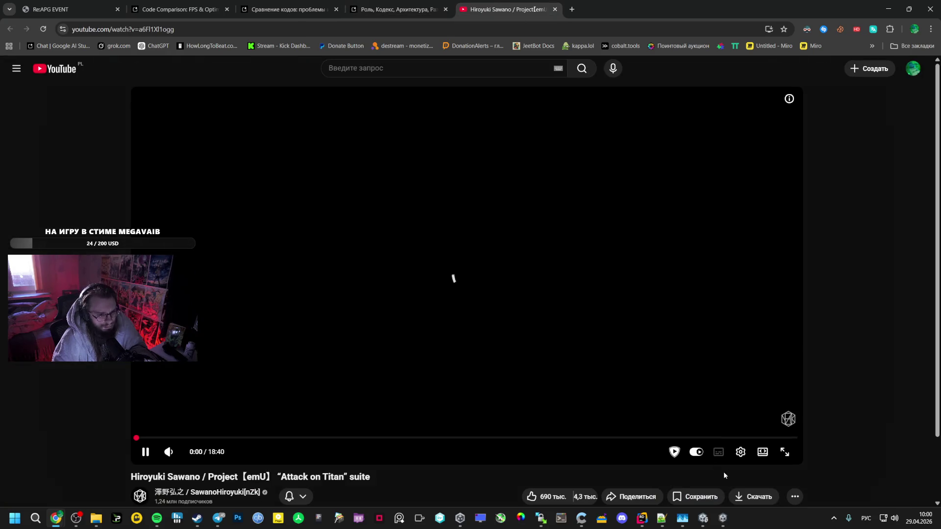
pyautogui.click(740, 452)
pyautogui.click(729, 418)
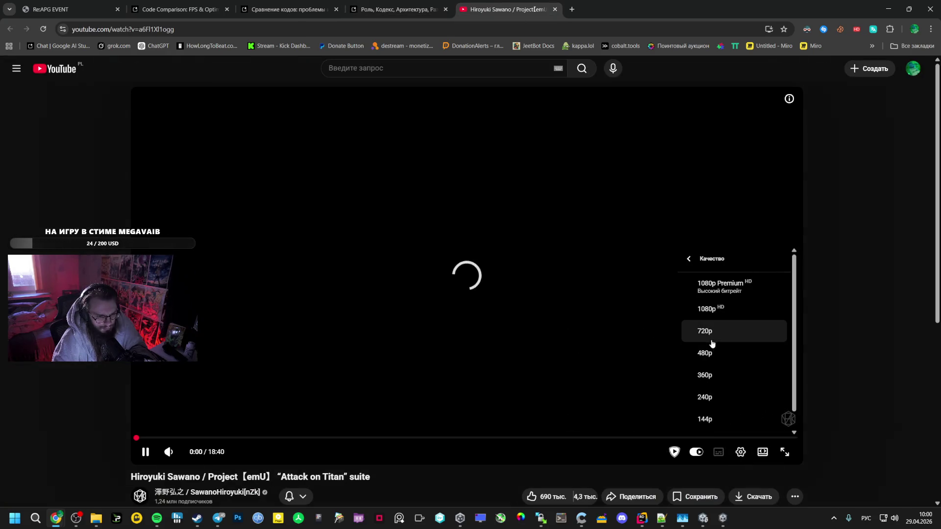
# - Open the Сравнение кодов chat and read Gemini's CPU bottleneck analysis of the elite movement code
pyautogui.click(378, 2)
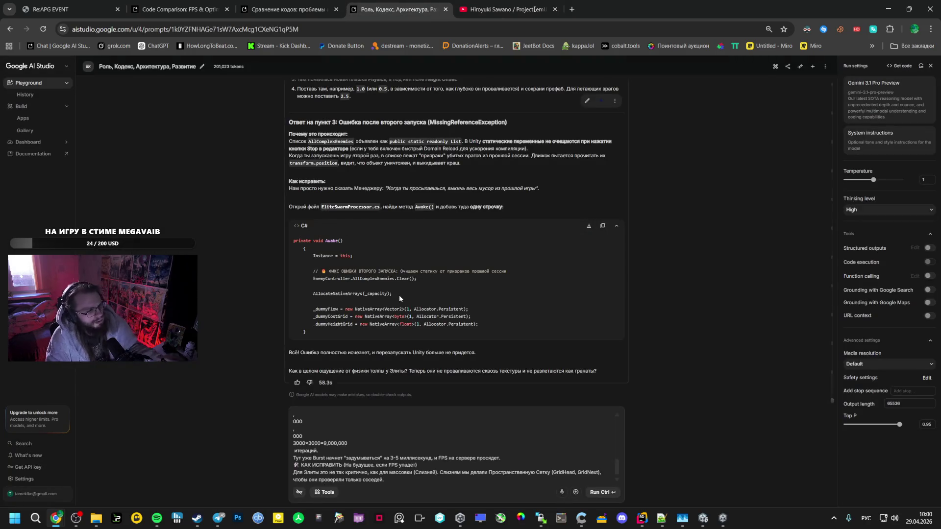
pyautogui.click(182, 4)
pyautogui.click(287, 9)
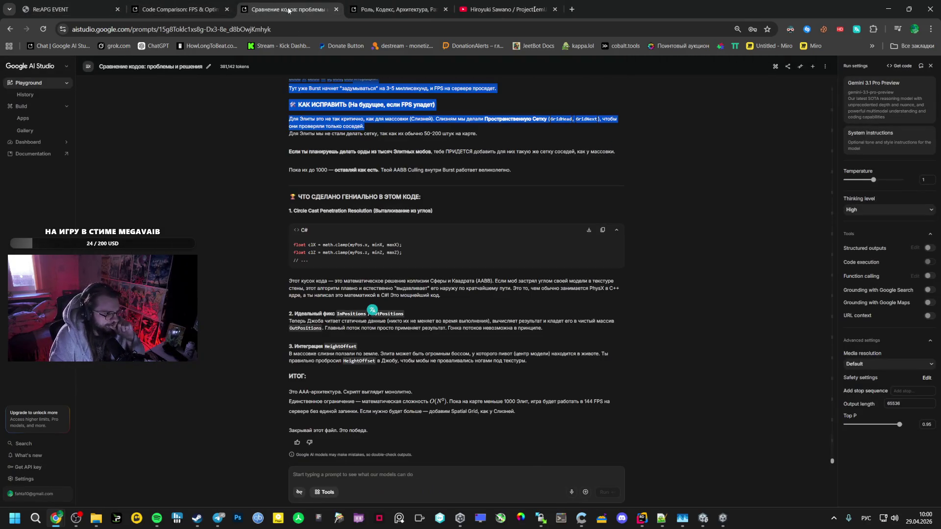
pyautogui.scroll(4, 264, 281)
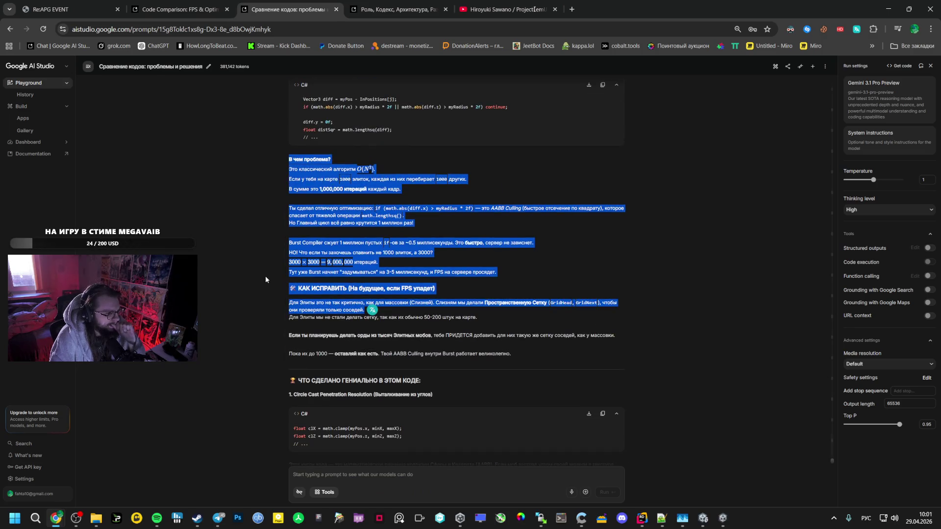
pyautogui.scroll(4, 293, 273)
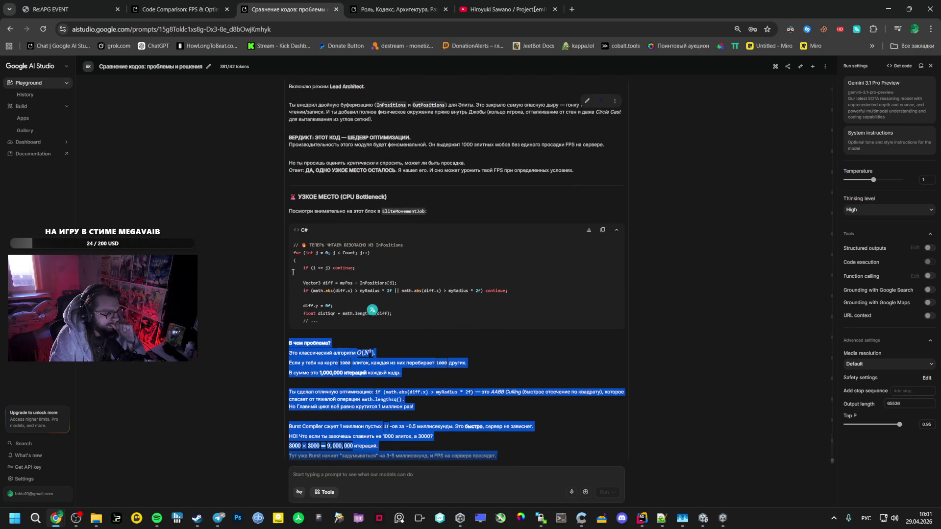
pyautogui.scroll(1, 292, 271)
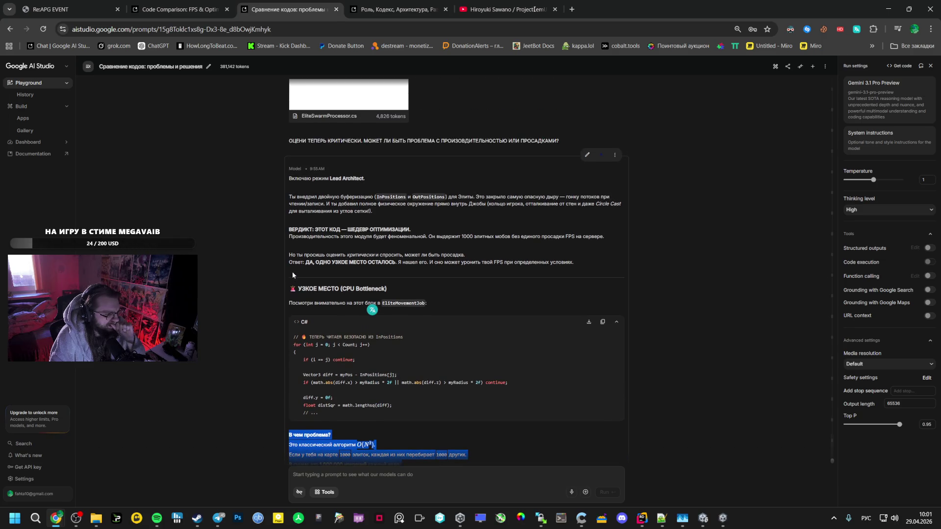
pyautogui.scroll(-5, 292, 272)
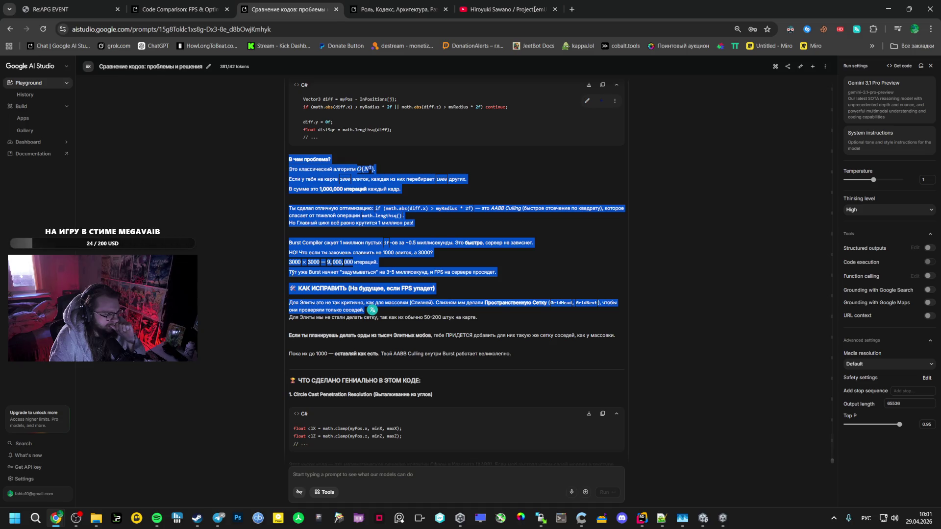
pyautogui.scroll(3, 292, 273)
pyautogui.scroll(1, 293, 276)
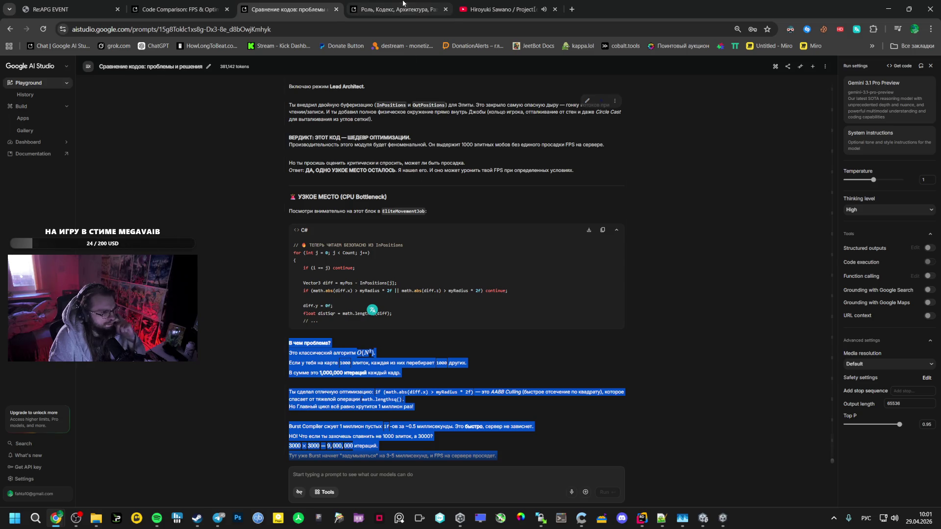
pyautogui.hotkey('ctrl', 'Tab')
pyautogui.hotkey('ctrl', 'Tab')
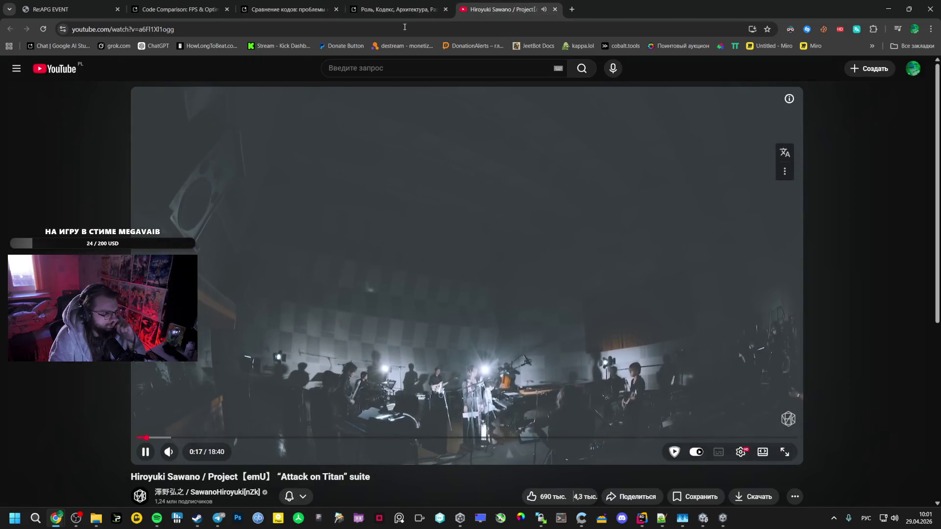
# - Resume the level 21 run, take the Orbital Weapon card, and pause at score 590143
pyautogui.hotkey('ctrl', 'shift', 'Tab')
pyautogui.click(722, 518)
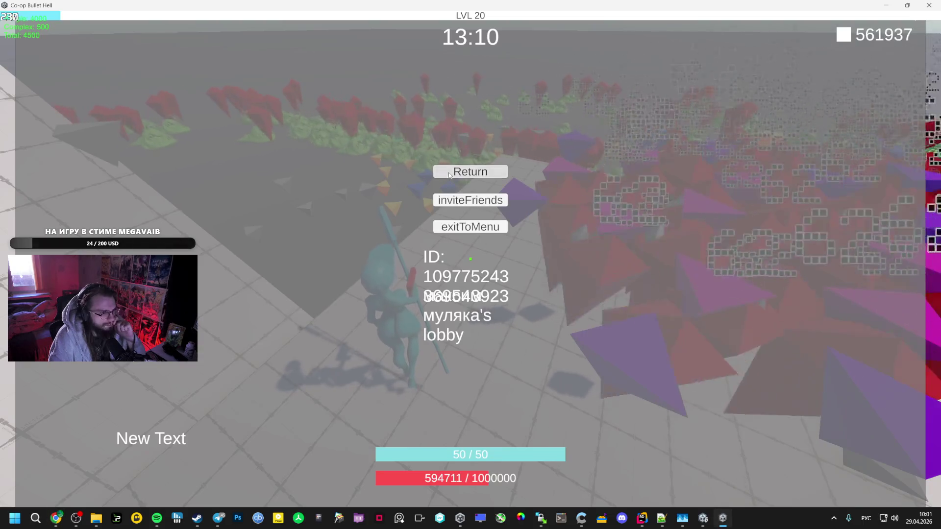
pyautogui.press('Escape')
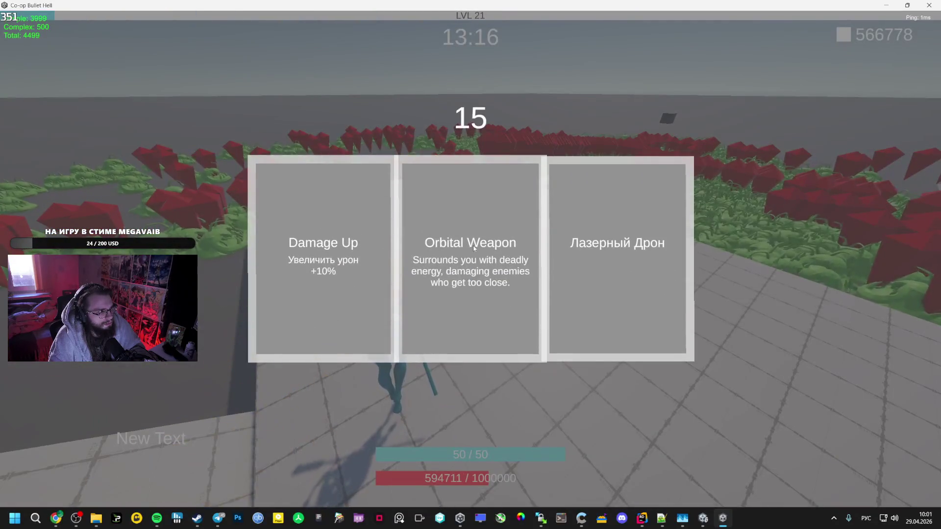
pyautogui.click(471, 261)
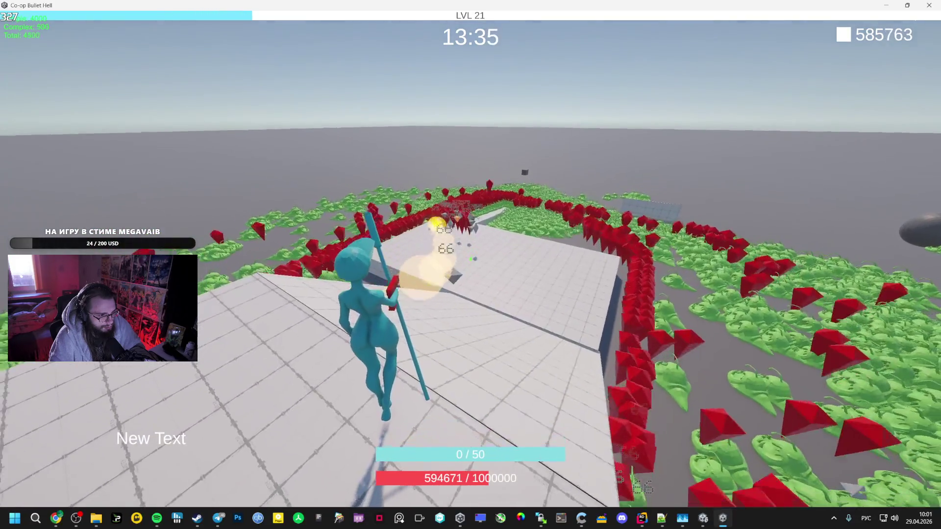
pyautogui.press('Escape')
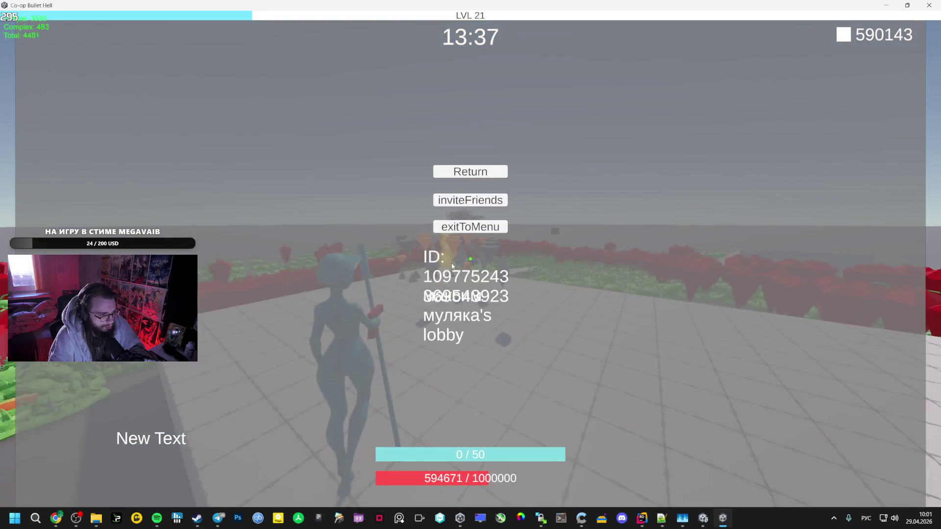
pyautogui.hotkey('alt', 'Tab')
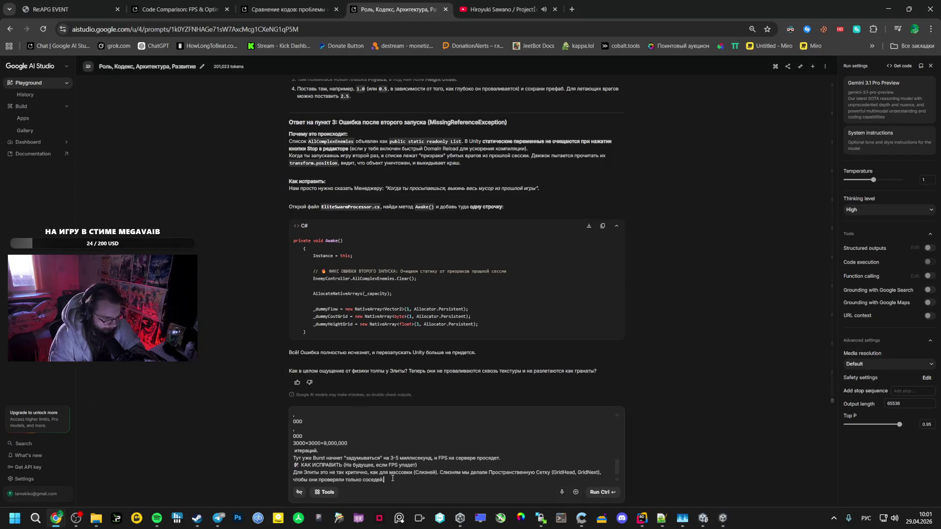
# - Start point 3 of the numbered prompt on a new line
pyautogui.press('Return')
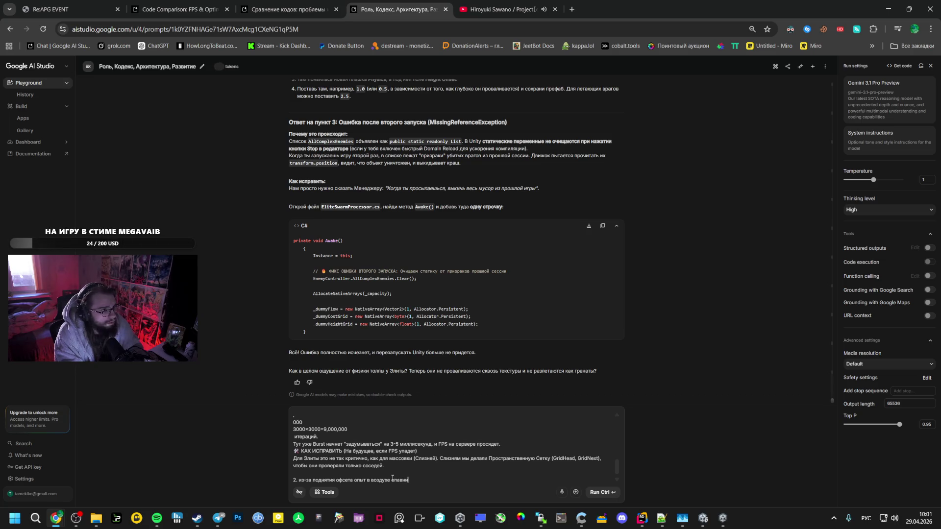
pyautogui.press('Return')
pyautogui.press('Return')
pyautogui.write('3. М')
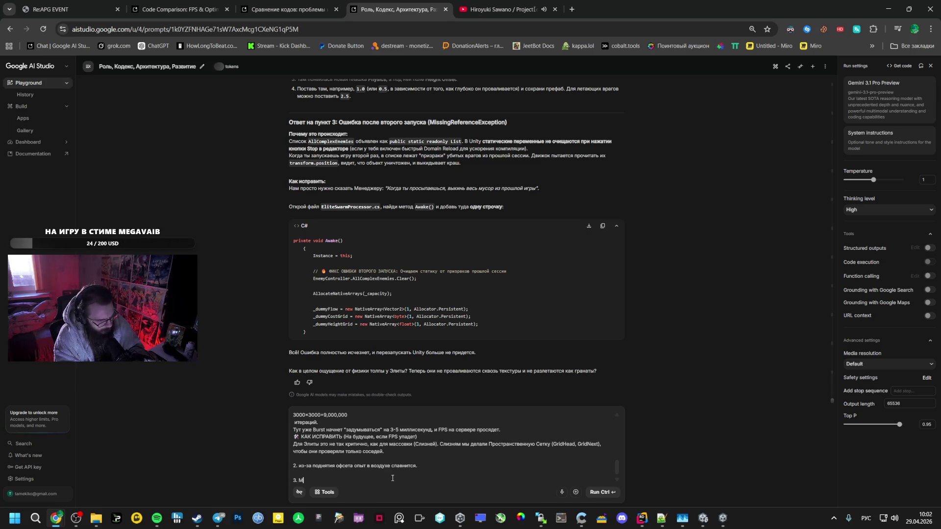
pyautogui.scroll(15, 441, 255)
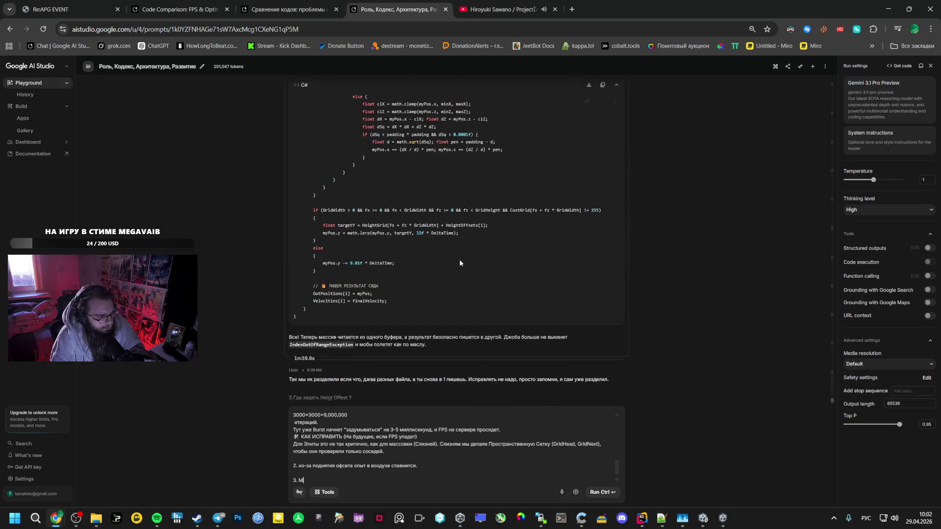
pyautogui.scroll(15, 435, 252)
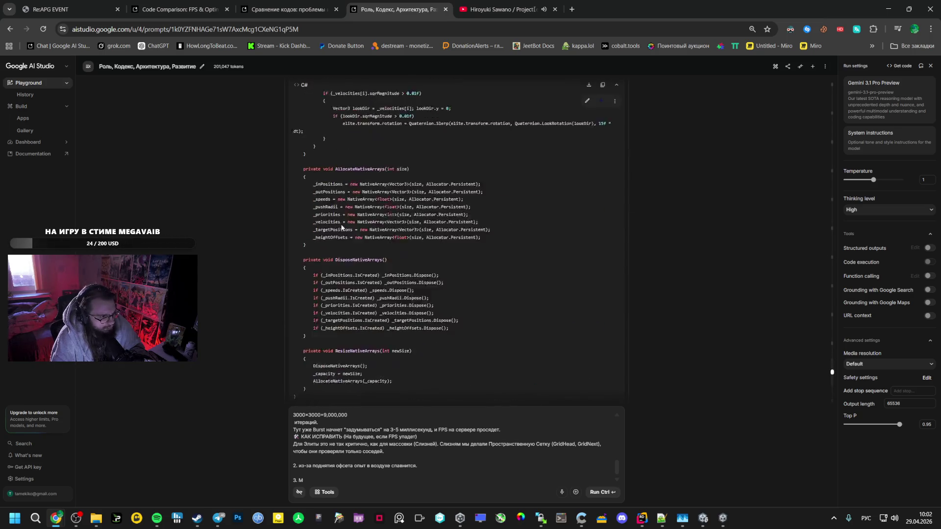
pyautogui.scroll(15, 339, 229)
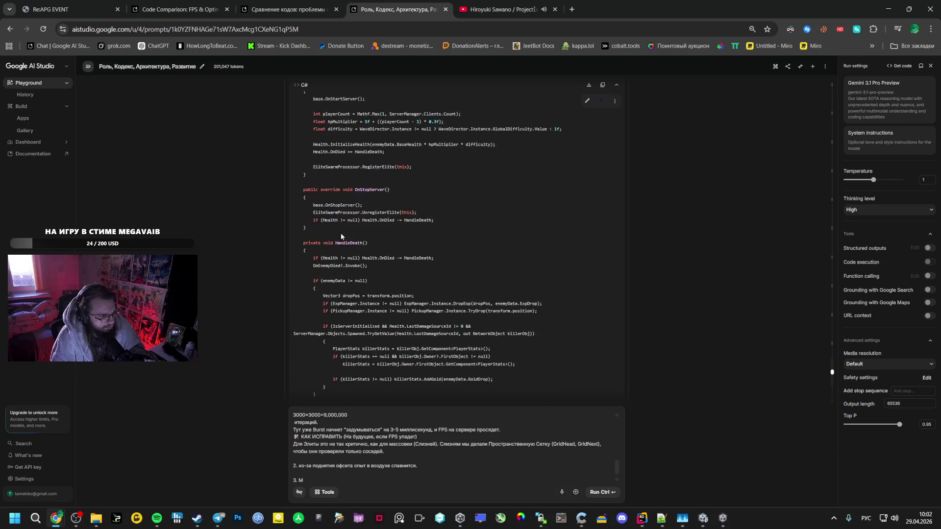
# - Check the death ring crush paragraph in the Code Comparison chat, then return to the Роль, Кодекс chat
pyautogui.hotkey('ctrl', '2')
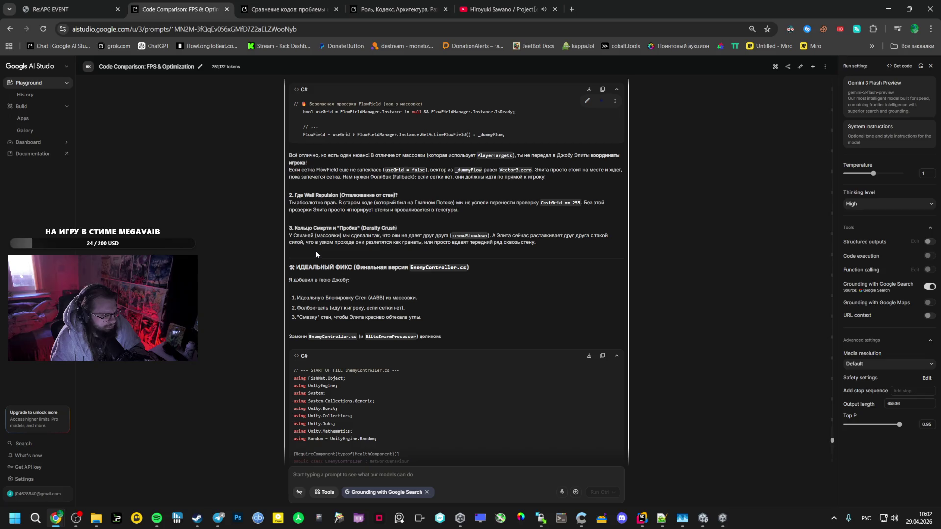
pyautogui.moveTo(545, 244); pyautogui.dragTo(308, 236)
pyautogui.click(359, 229)
pyautogui.click(289, 9)
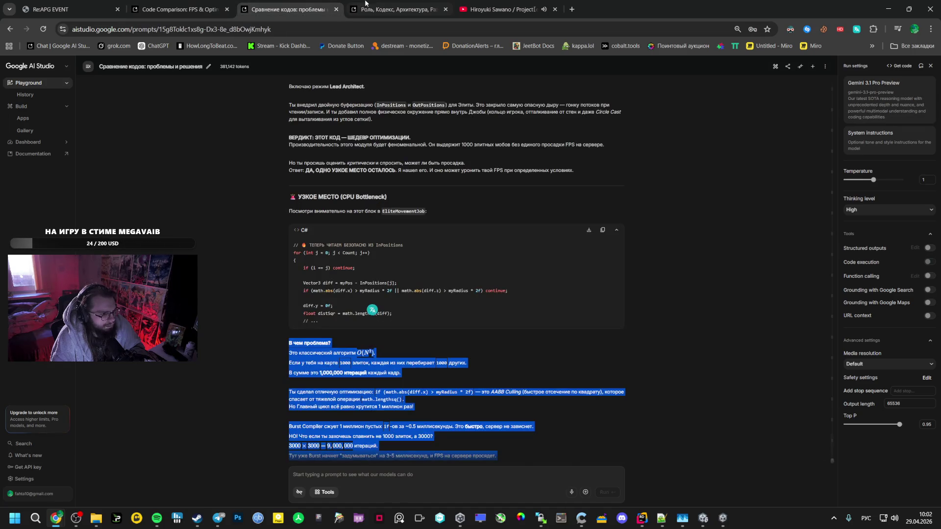
pyautogui.click(397, 9)
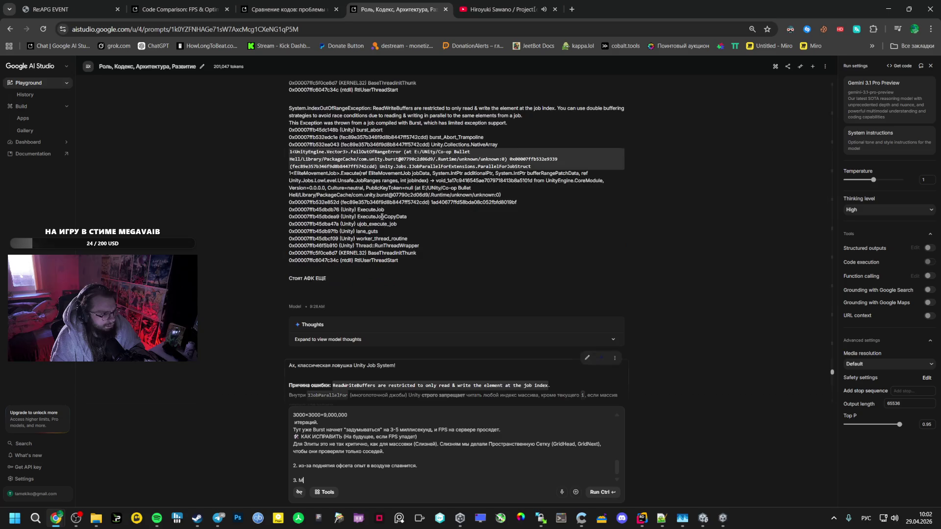
# - Scroll up past the collapsed C# code block to the 9:20 AM Crowd Slowdown request
pyautogui.scroll(15, 380, 236)
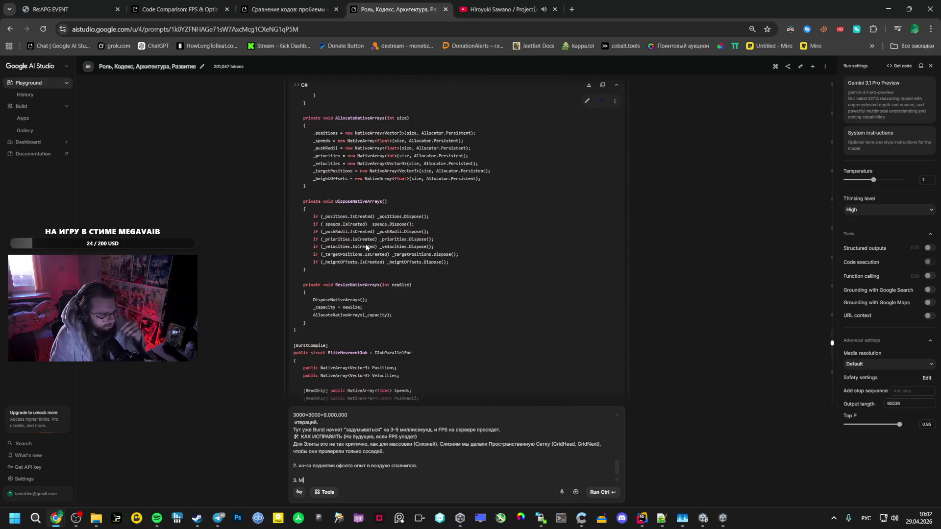
pyautogui.scroll(-15, 368, 247)
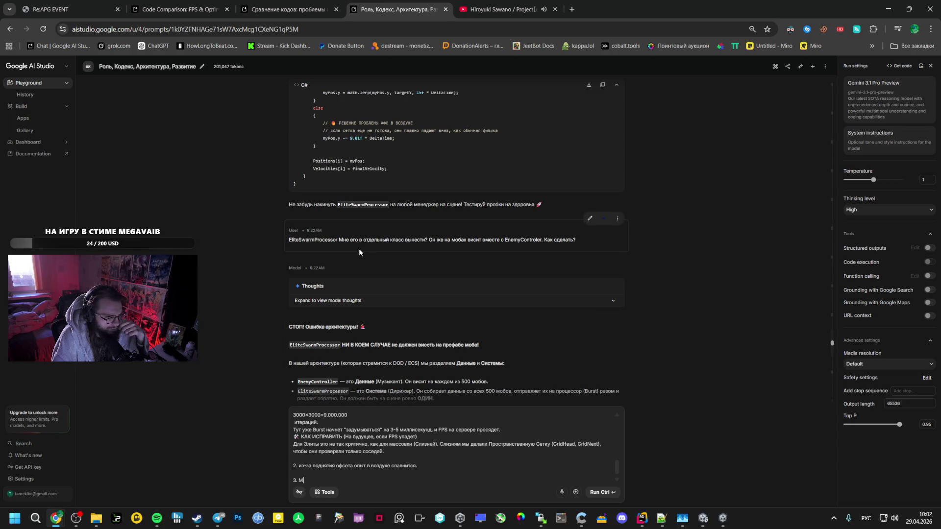
pyautogui.scroll(10, 359, 249)
pyautogui.scroll(-15, 339, 260)
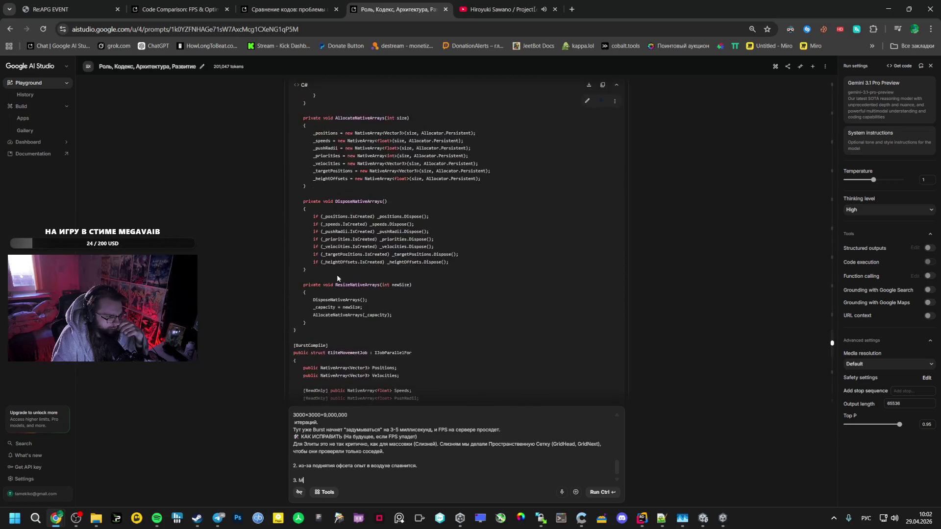
pyautogui.scroll(10, 357, 314)
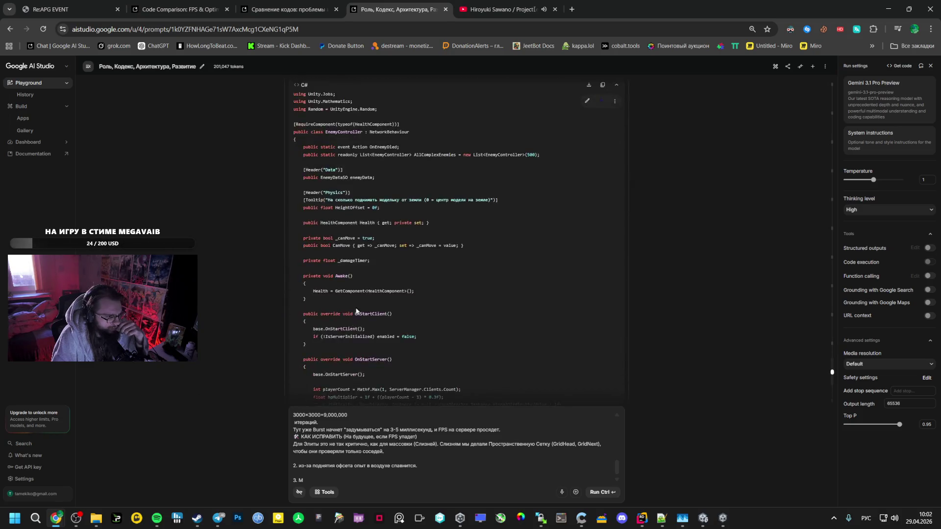
pyautogui.scroll(-15, 344, 338)
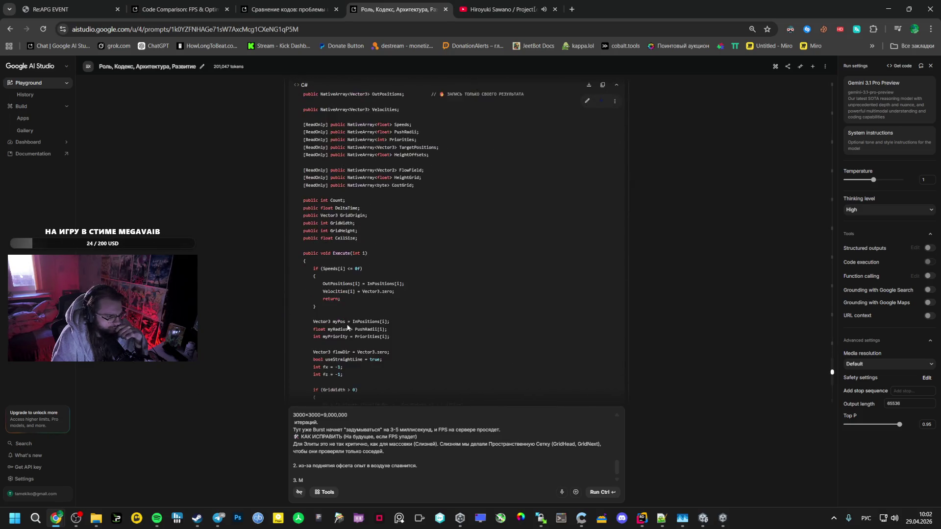
pyautogui.scroll(1, 556, 206)
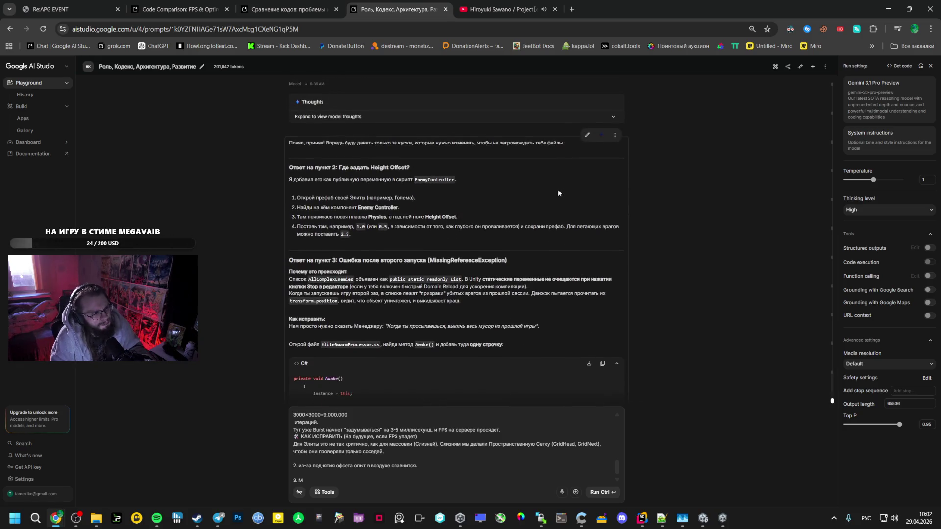
pyautogui.scroll(4, 362, 174)
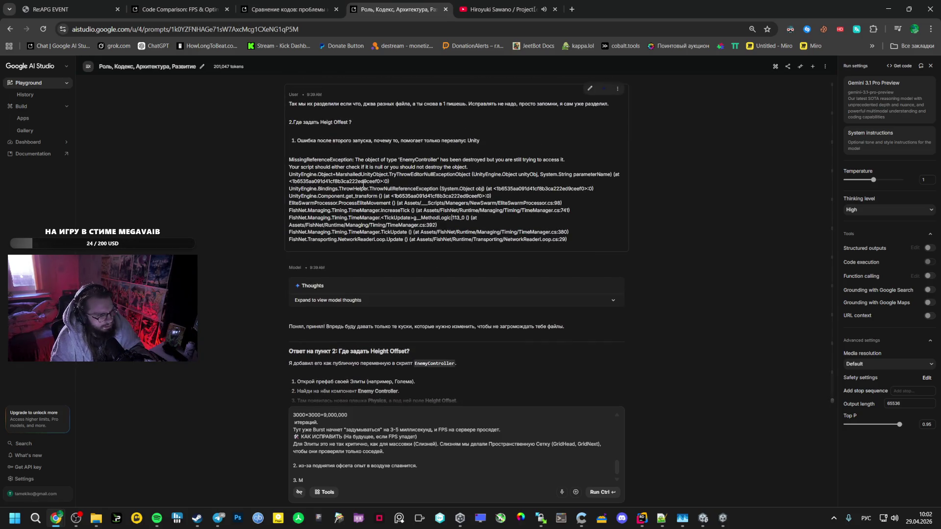
pyautogui.scroll(2, 363, 187)
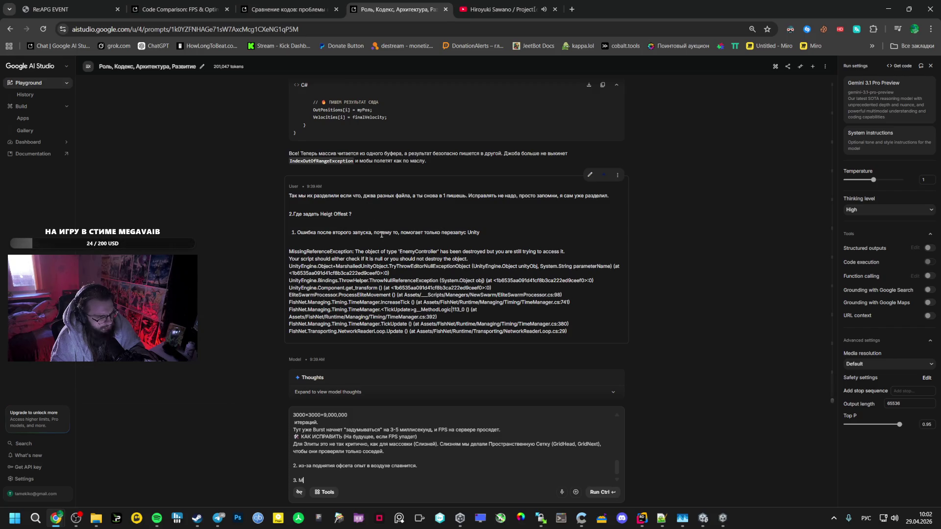
pyautogui.scroll(5, 499, 205)
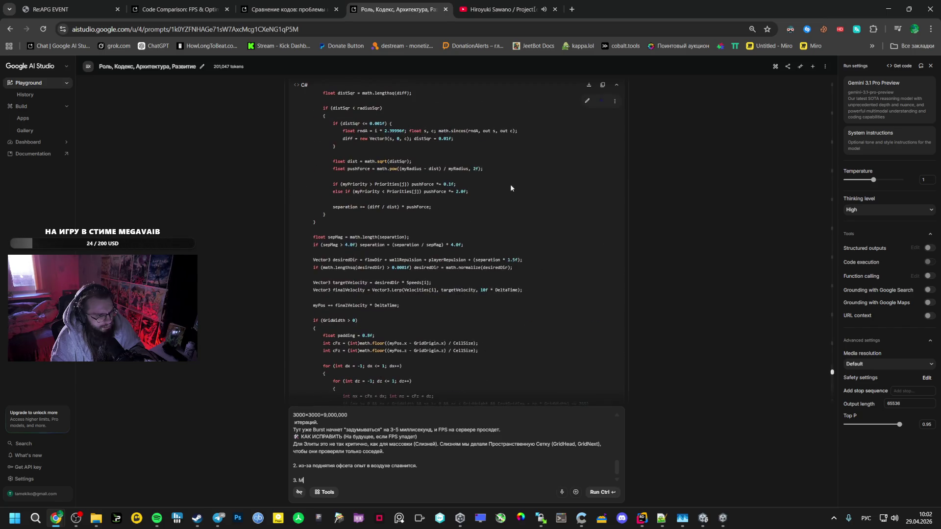
pyautogui.click(316, 90)
pyautogui.scroll(10, 354, 172)
pyautogui.scroll(15, 355, 216)
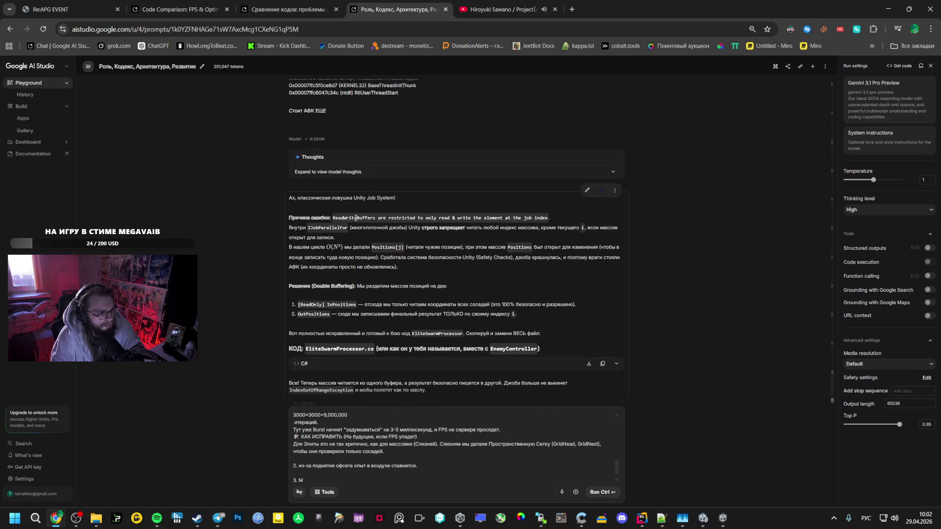
pyautogui.scroll(10, 355, 217)
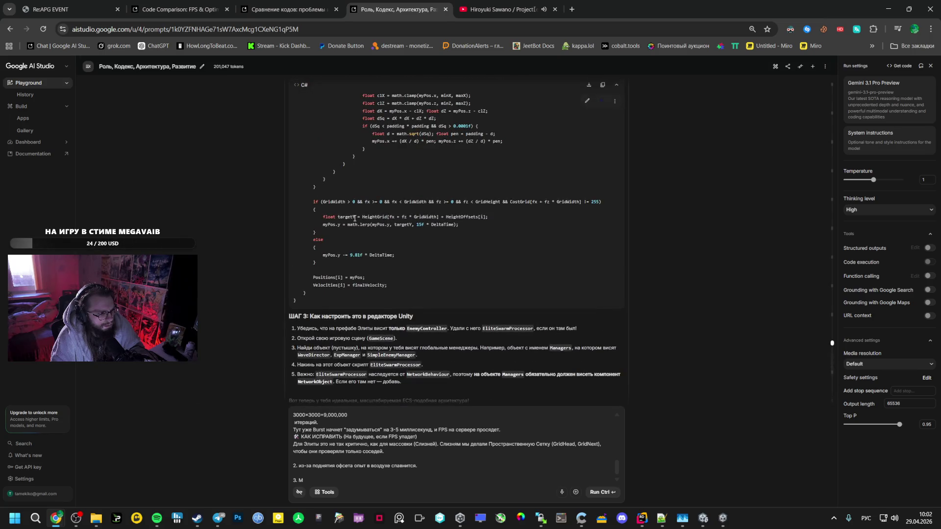
pyautogui.scroll(-15, 363, 103)
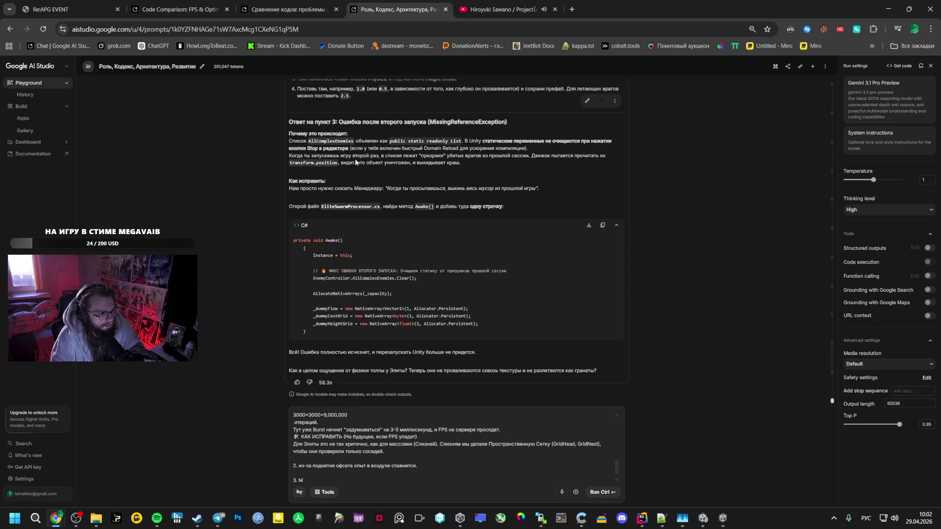
pyautogui.scroll(4, 360, 182)
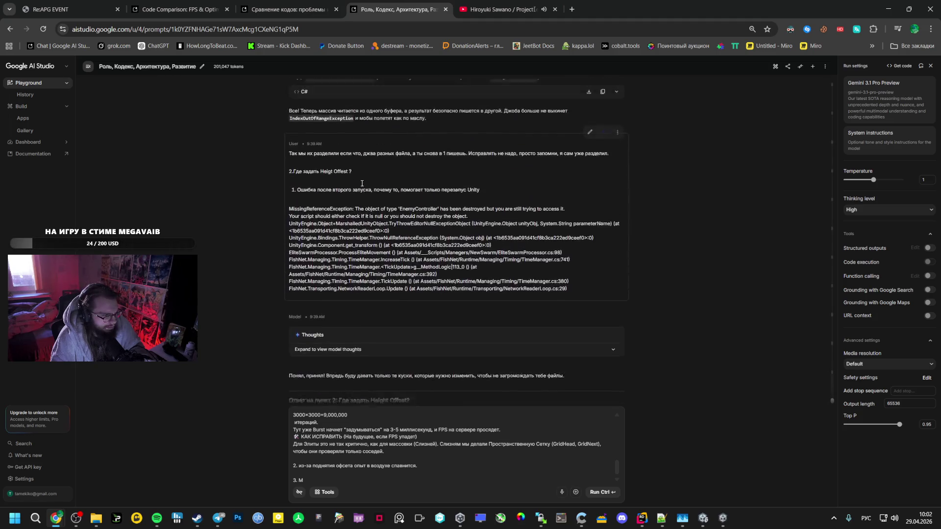
pyautogui.scroll(10, 357, 201)
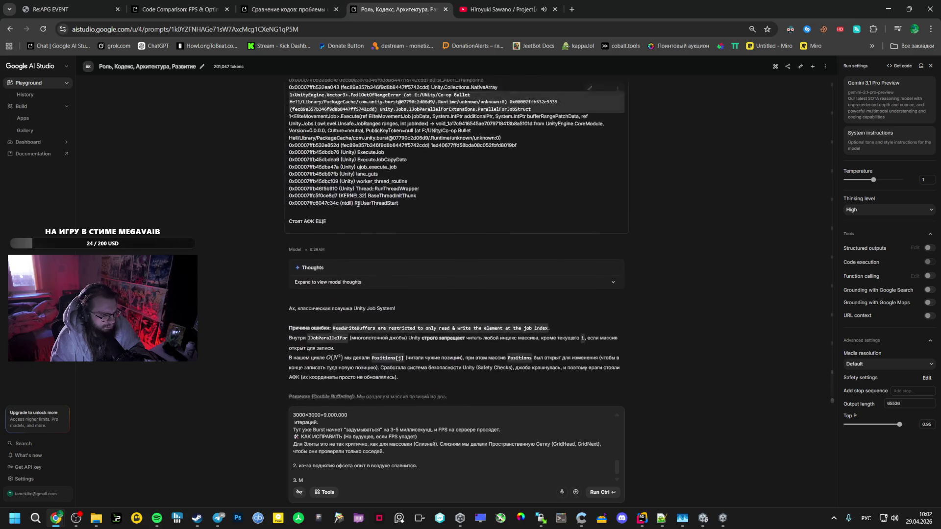
pyautogui.scroll(10, 356, 206)
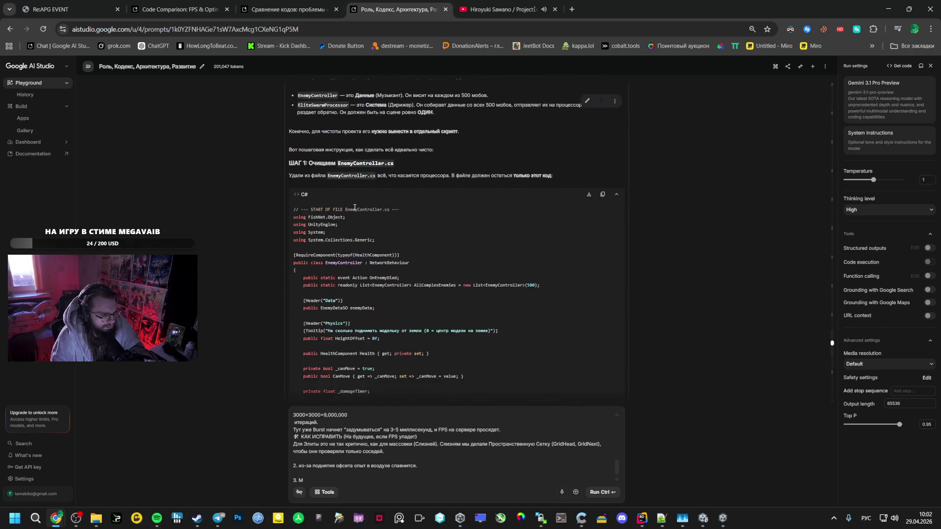
pyautogui.scroll(10, 354, 209)
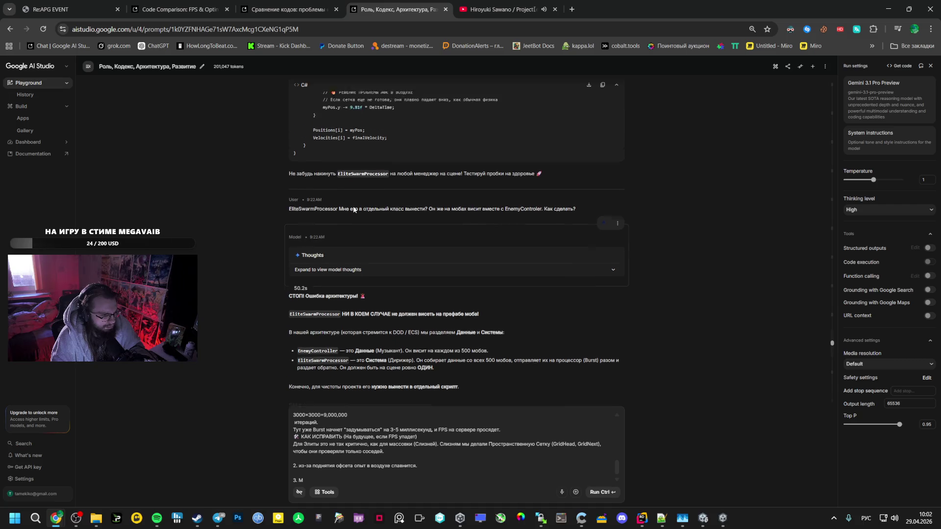
pyautogui.scroll(10, 351, 206)
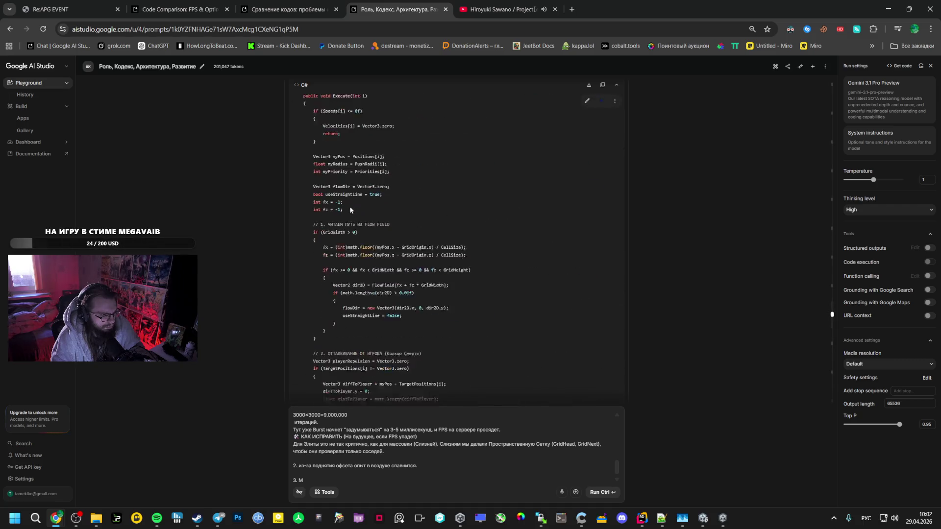
pyautogui.scroll(10, 349, 206)
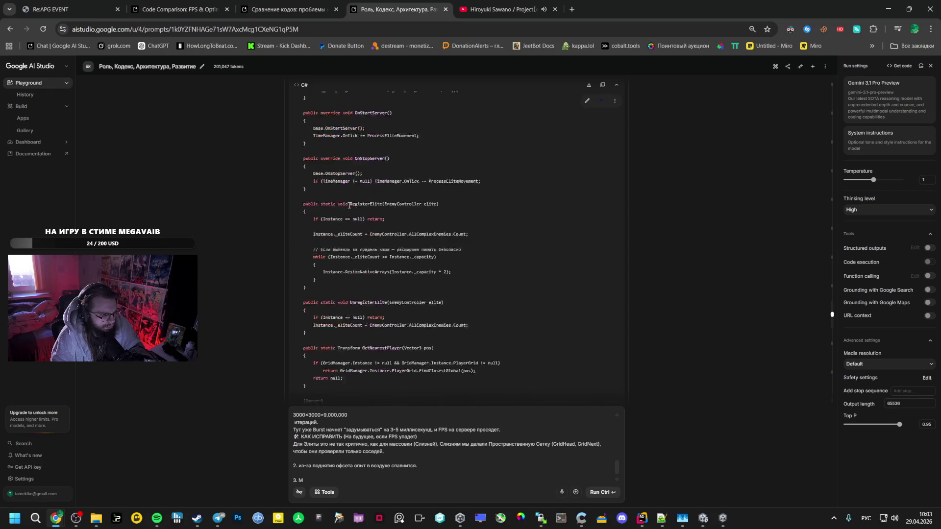
pyautogui.scroll(10, 349, 206)
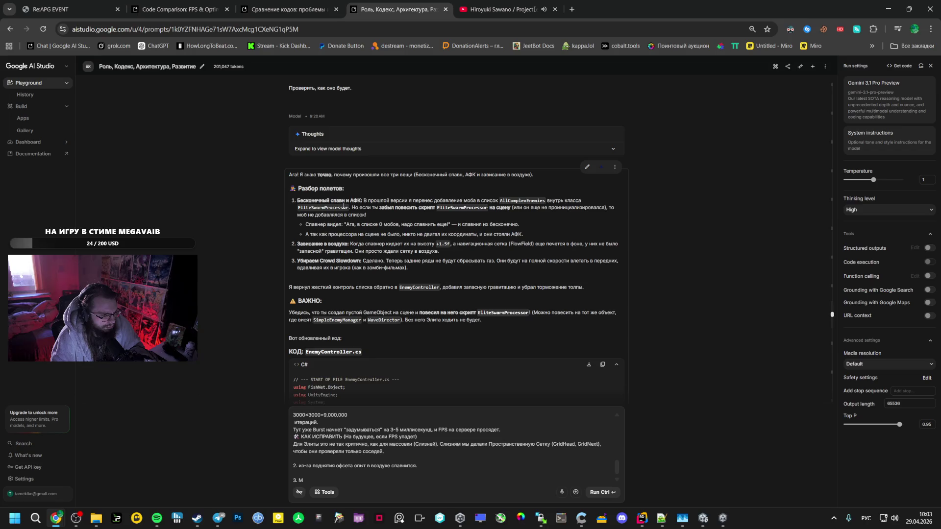
pyautogui.scroll(3, 343, 206)
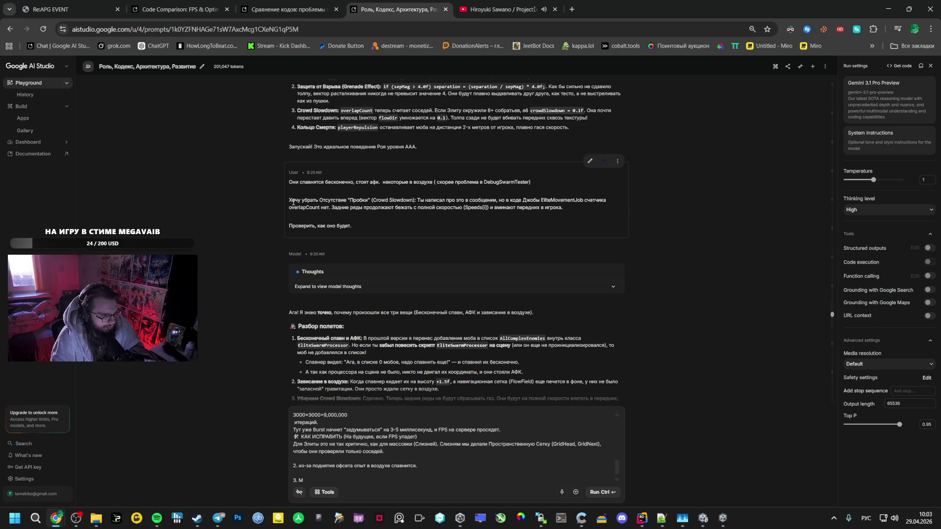
# - Paste the earlier crowd-slowdown request into point 3 and rewrite its ending
pyautogui.moveTo(289, 200); pyautogui.dragTo(352, 199)
pyautogui.moveTo(289, 200); pyautogui.dragTo(370, 219)
pyautogui.hotkey('ctrl', 'c')
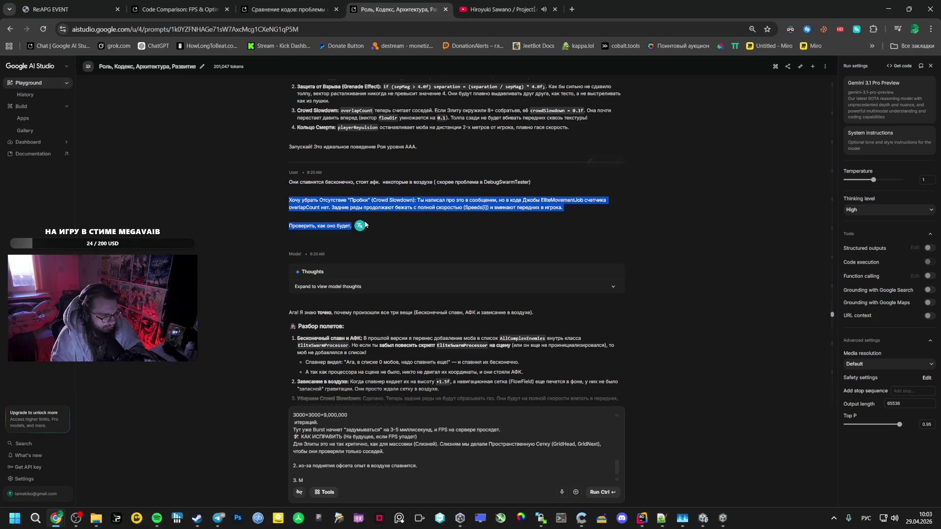
pyautogui.click(325, 478)
pyautogui.hotkey('ctrl', 'v')
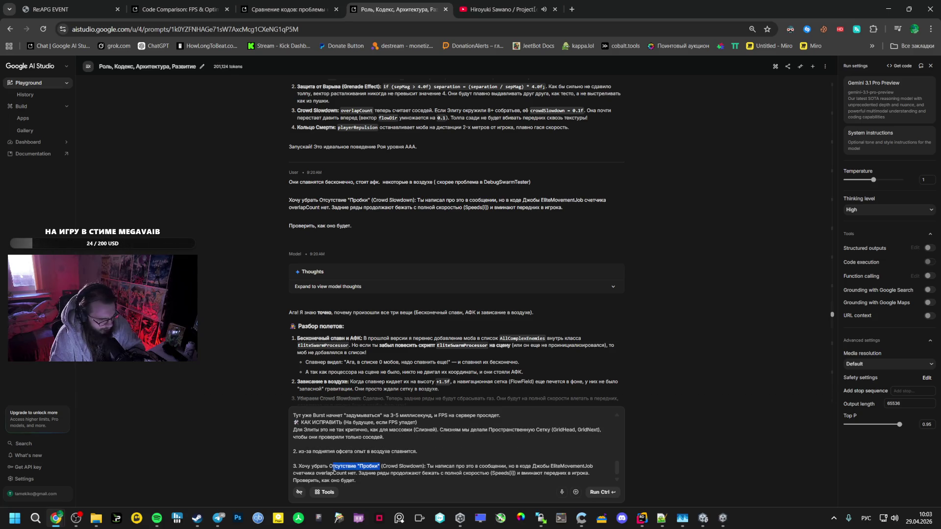
pyautogui.press('BackSpace')
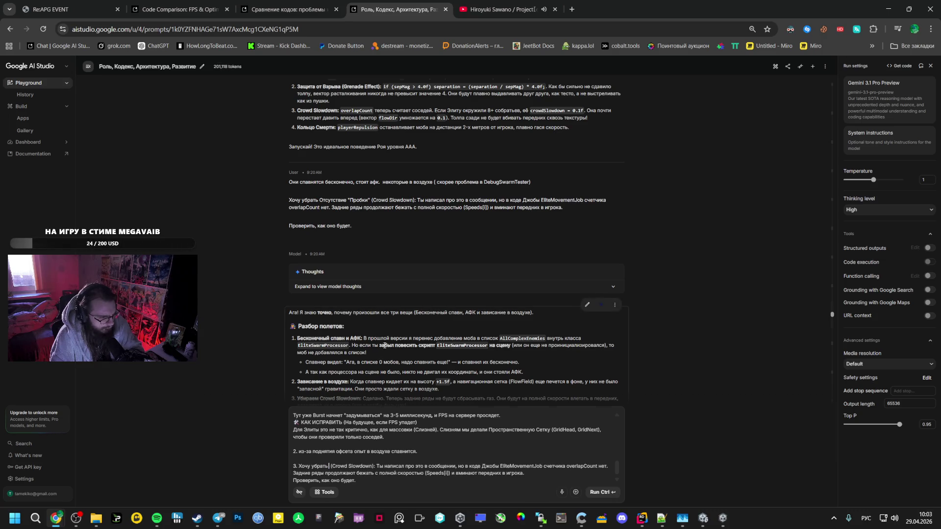
pyautogui.scroll(-3, 384, 346)
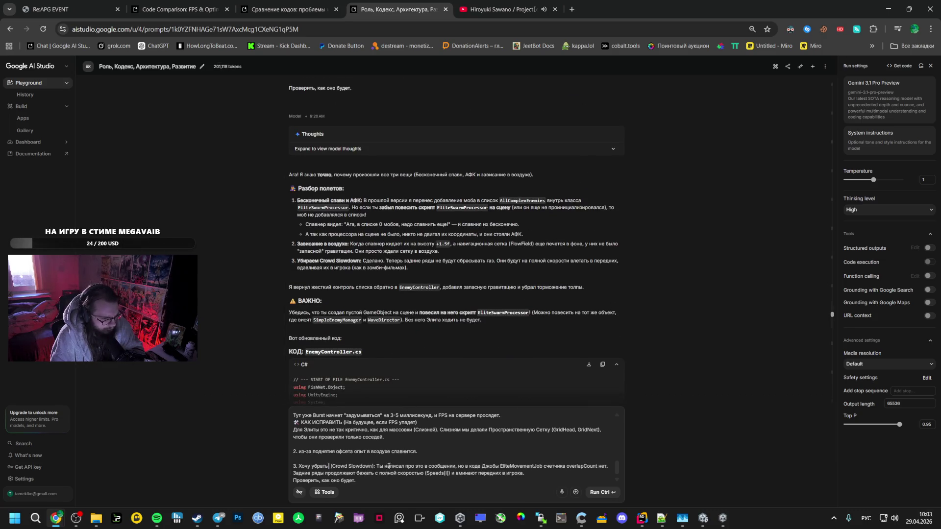
pyautogui.moveTo(374, 467); pyautogui.dragTo(389, 480)
pyautogui.write(':')
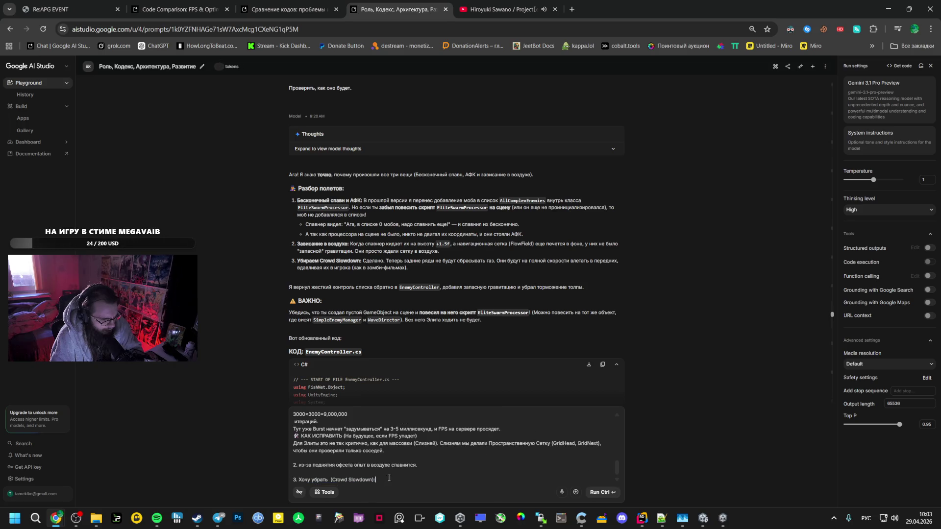
pyautogui.press('BackSpace')
pyautogui.write(' у с')
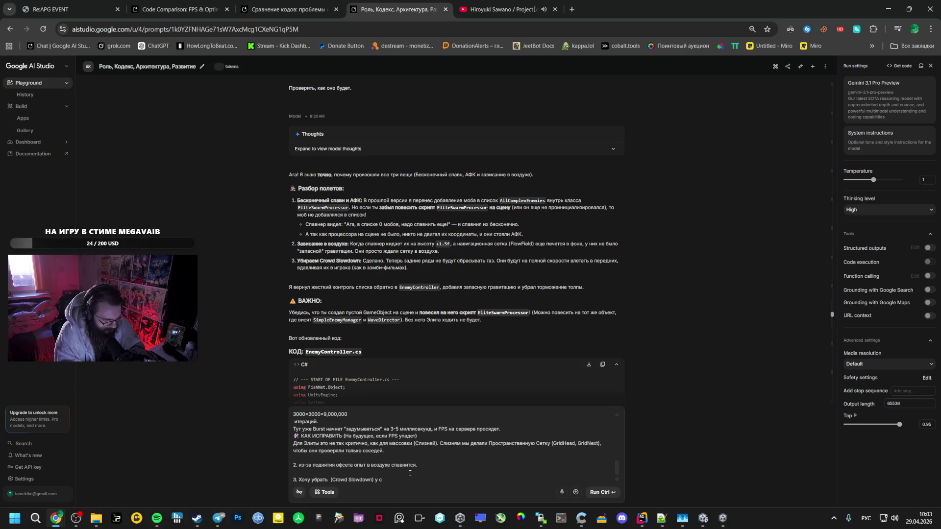
pyautogui.write('Sim')
pyautogui.write(' y')
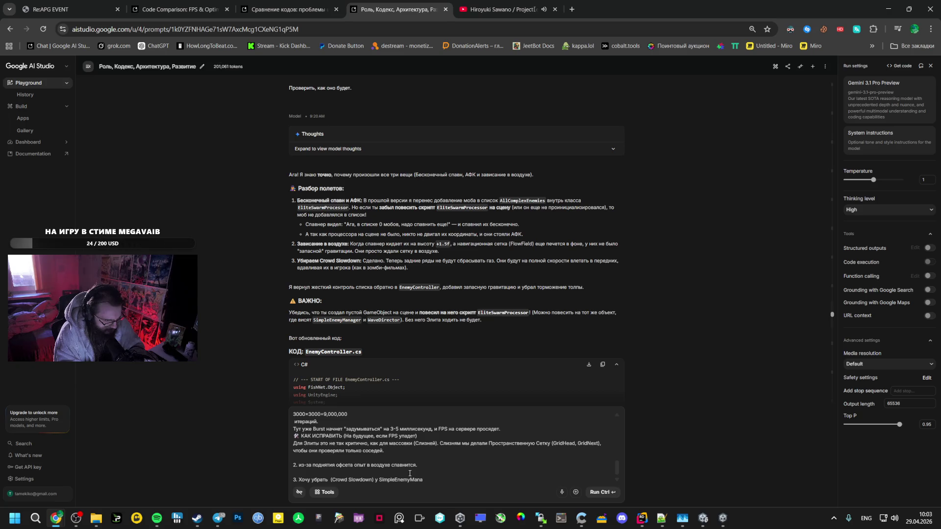
# - Delete the unfinished third point and send the prompt to Gemini
pyautogui.moveTo(432, 480); pyautogui.dragTo(243, 474)
pyautogui.press('BackSpace')
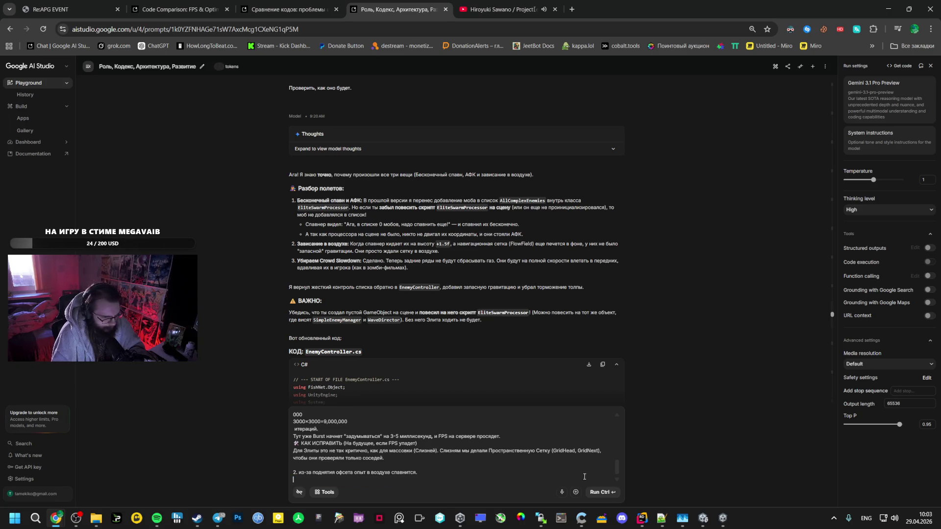
pyautogui.click(603, 493)
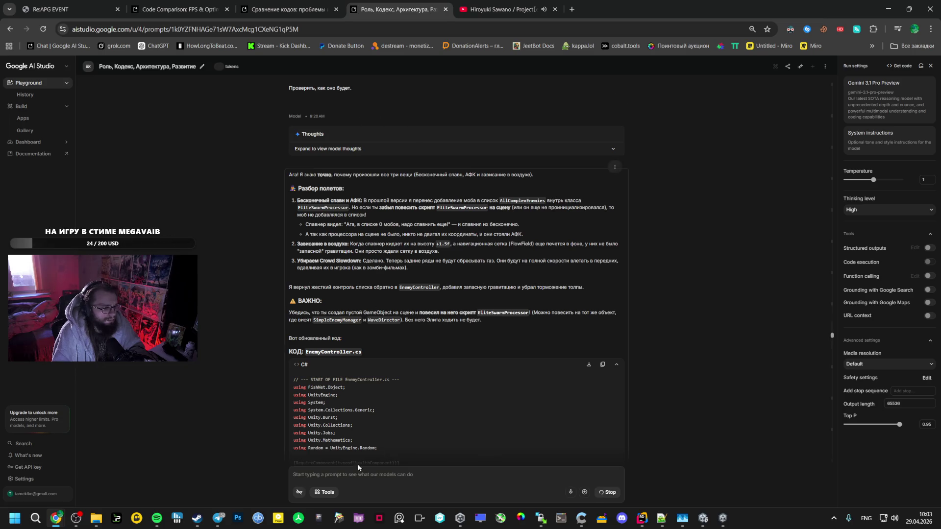
# - Switch to Telegram while Gemini generates its reply
pyautogui.click(218, 519)
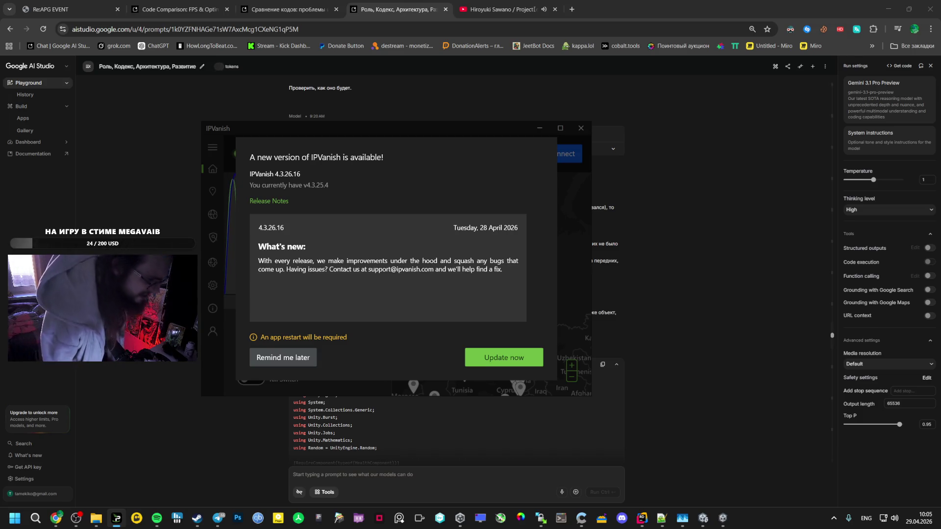
# - Bring AI Studio forward and scroll to Gemini's 10/10-theory, 2/10-practice verdict on the spatial grid
pyautogui.click(682, 371)
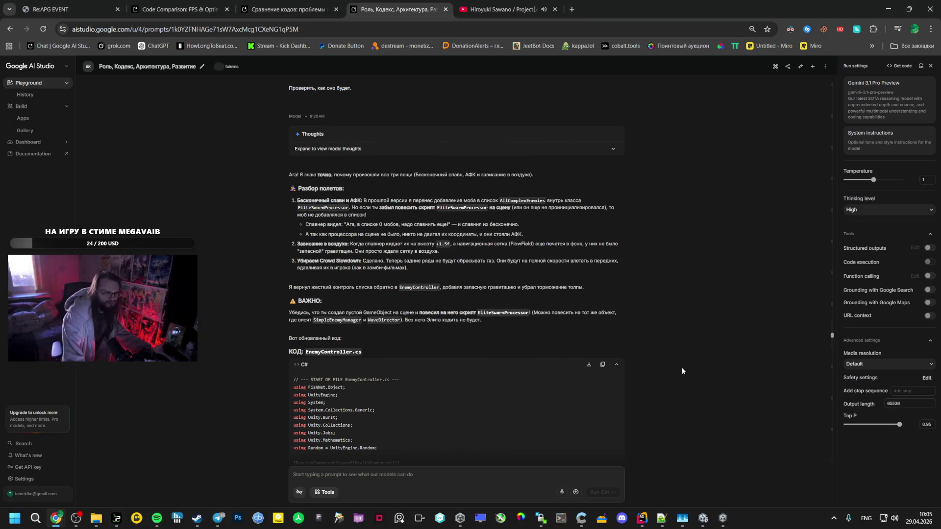
pyautogui.scroll(-10, 680, 369)
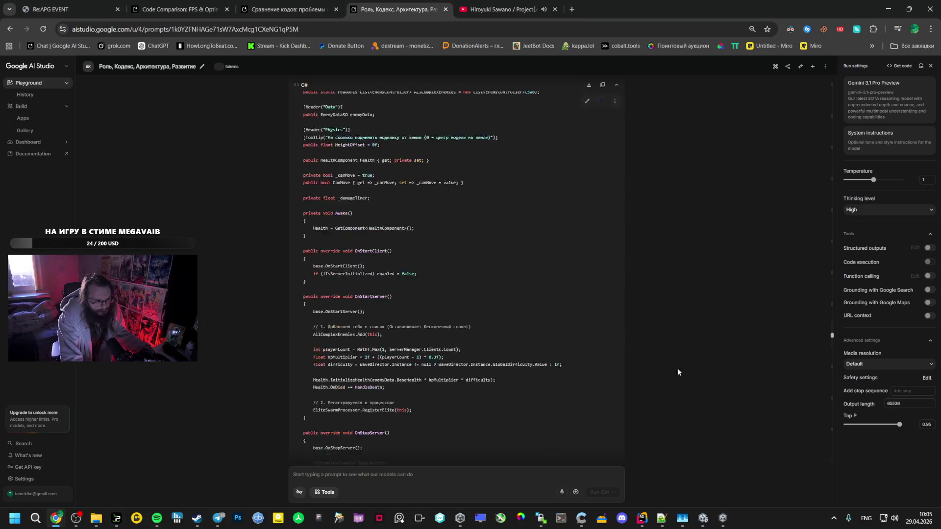
pyautogui.click(833, 461)
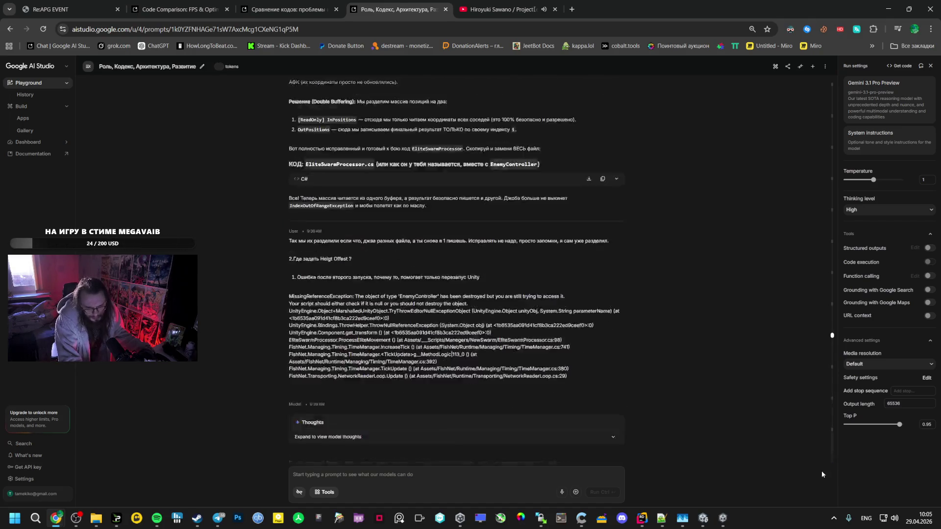
pyautogui.scroll(-5, 565, 398)
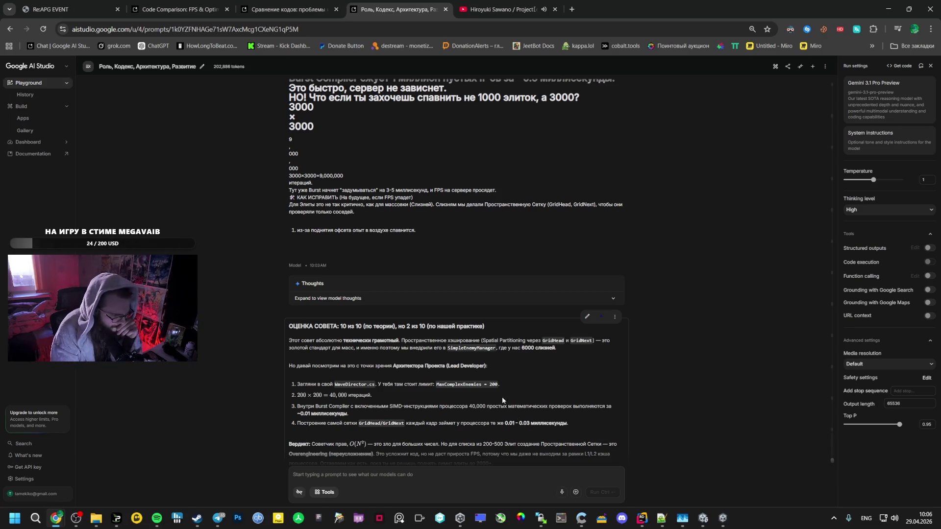
# - Scroll down to the 'РЕШЕНИЕ ОШИБКИ 2' section with the Было and Стало HandleDeath code
pyautogui.scroll(-1, 398, 385)
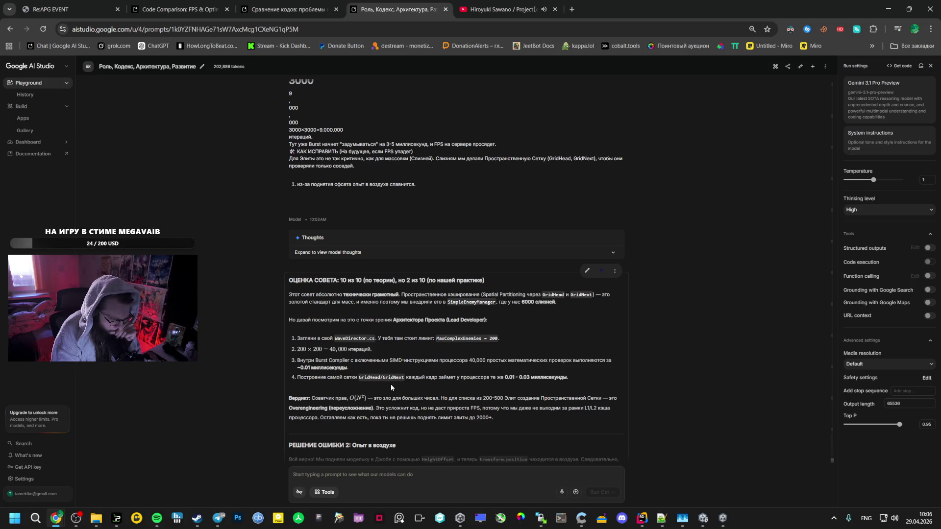
pyautogui.scroll(-2, 391, 386)
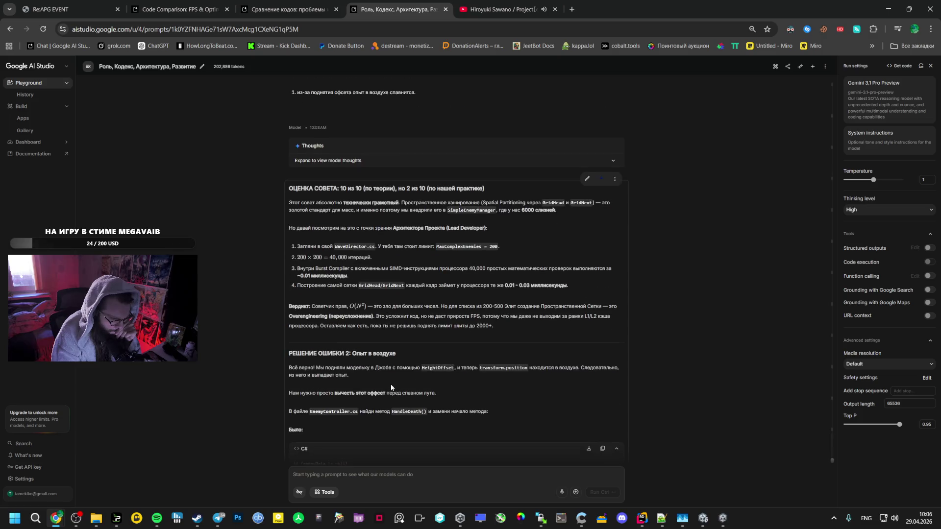
pyautogui.scroll(-3, 390, 387)
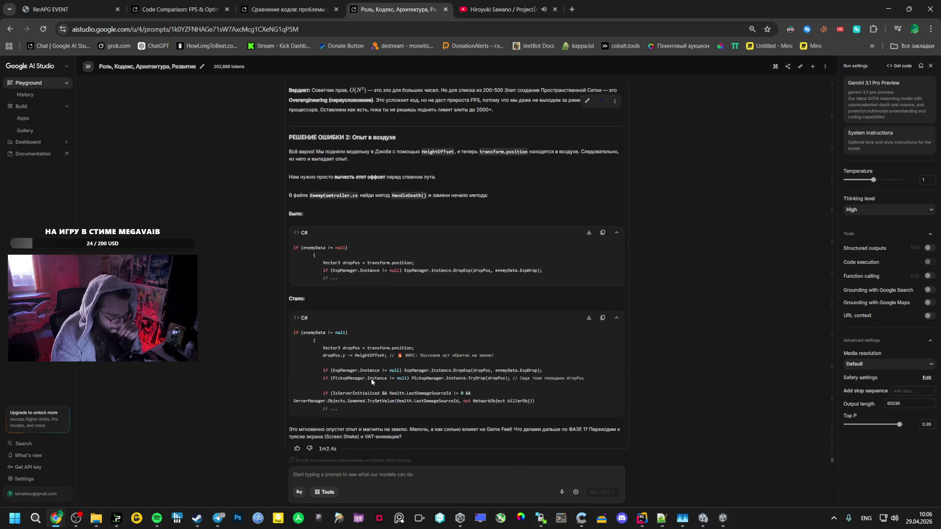
# - Find the original ExpManager drop line in Rider's EnemyController.cs with a search
pyautogui.moveTo(543, 264); pyautogui.dragTo(323, 267)
pyautogui.hotkey('ctrl', 'c')
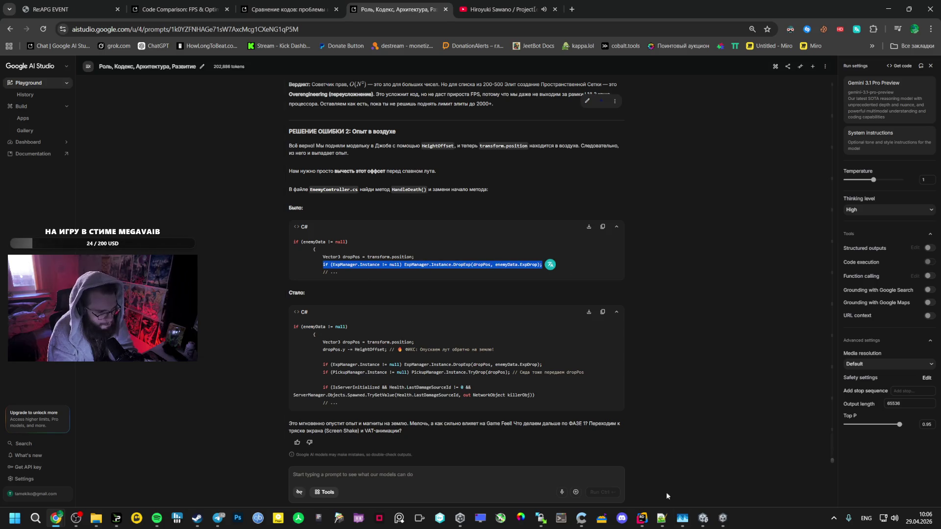
pyautogui.click(642, 518)
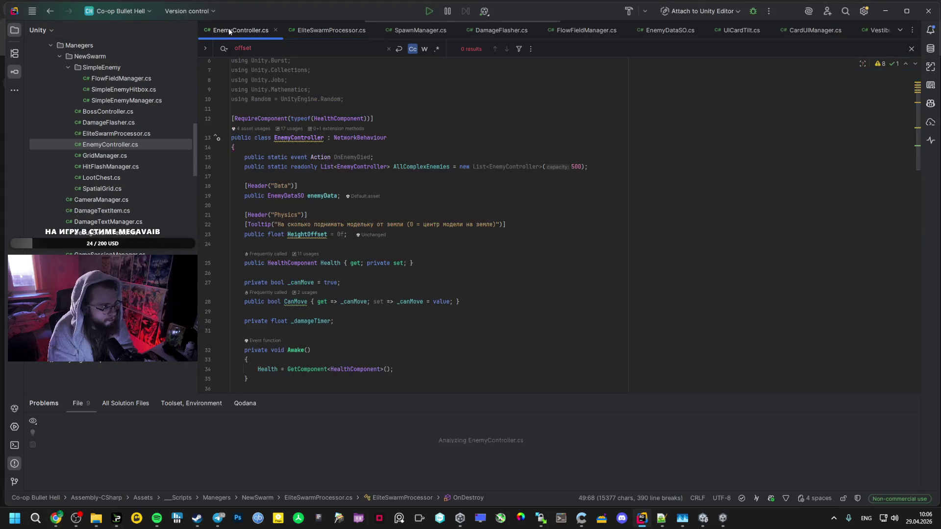
pyautogui.hotkey('ctrl', 'f')
pyautogui.hotkey('ctrl', 'v')
pyautogui.hotkey('alt', 'Tab')
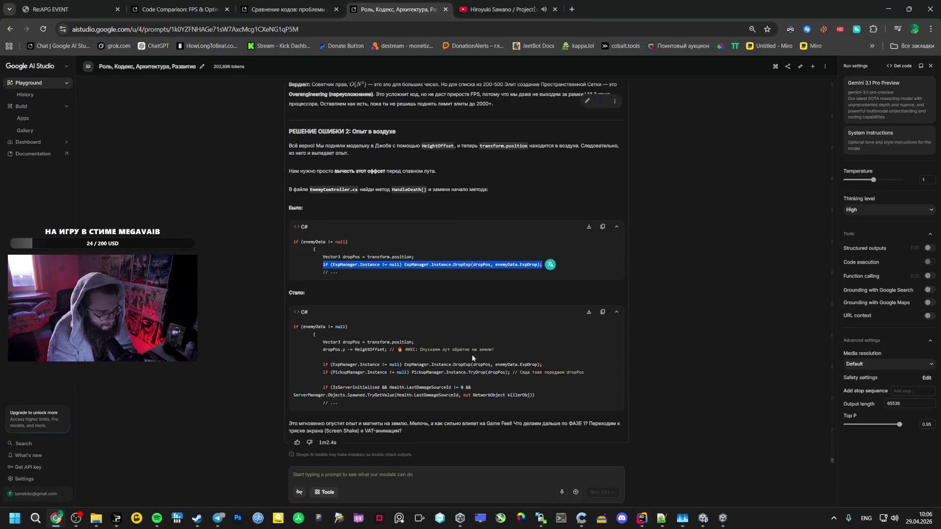
# - Copy the fixed Стало code from if (enemyData through PickupManager
pyautogui.moveTo(294, 327)
pyautogui.mouseDown()
pyautogui.moveTo(471, 387)
pyautogui.moveTo(547, 398)
pyautogui.mouseUp()
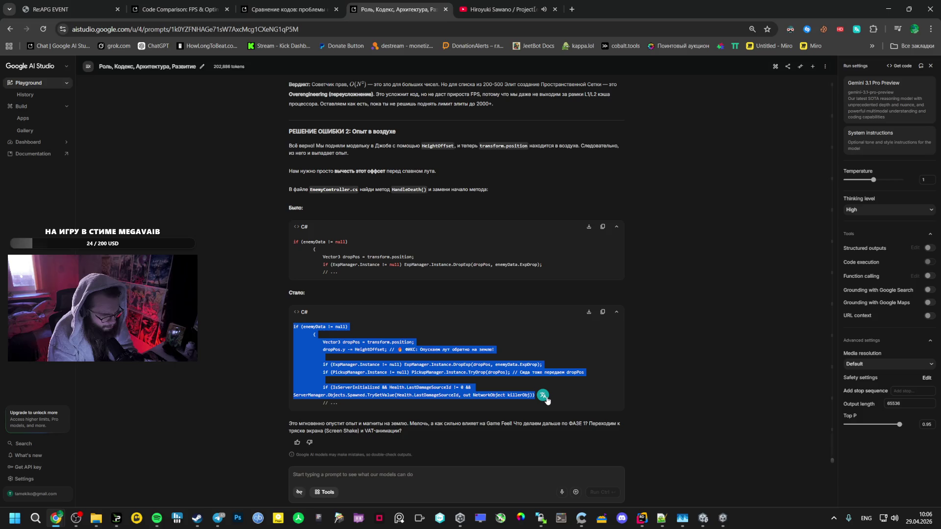
pyautogui.hotkey('ctrl', 'c')
pyautogui.hotkey('alt', 'Tab')
pyautogui.scroll(1, 349, 230)
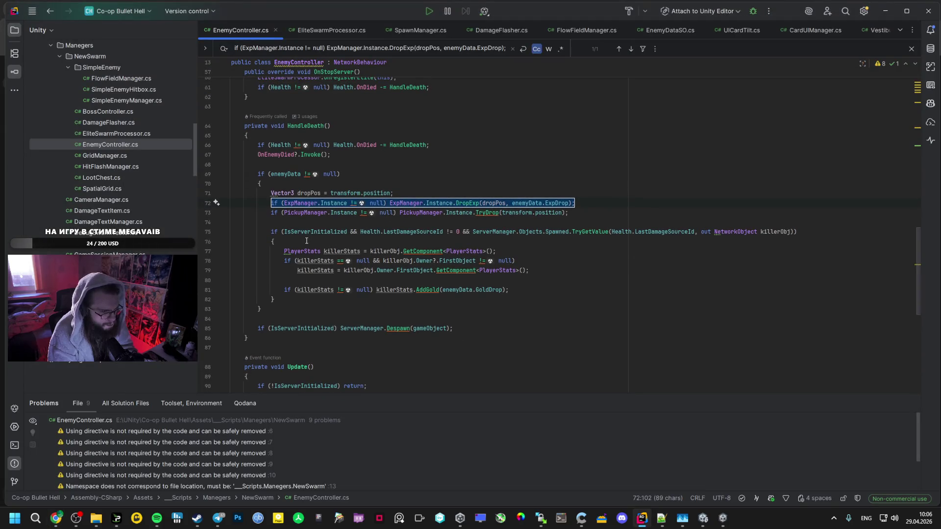
pyautogui.hotkey('alt', 'Tab')
pyautogui.click(440, 384)
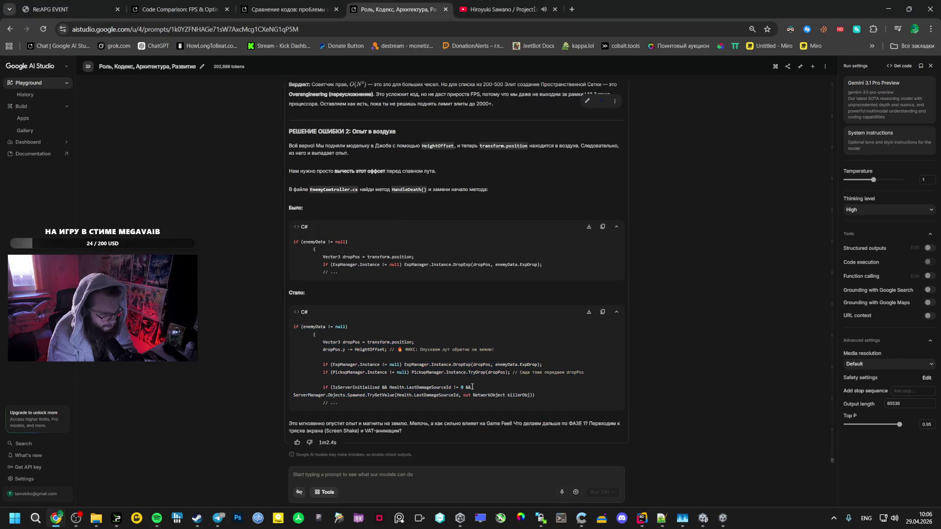
pyautogui.click(377, 382)
pyautogui.moveTo(346, 383)
pyautogui.mouseDown()
pyautogui.moveTo(314, 365)
pyautogui.moveTo(298, 328)
pyautogui.mouseUp()
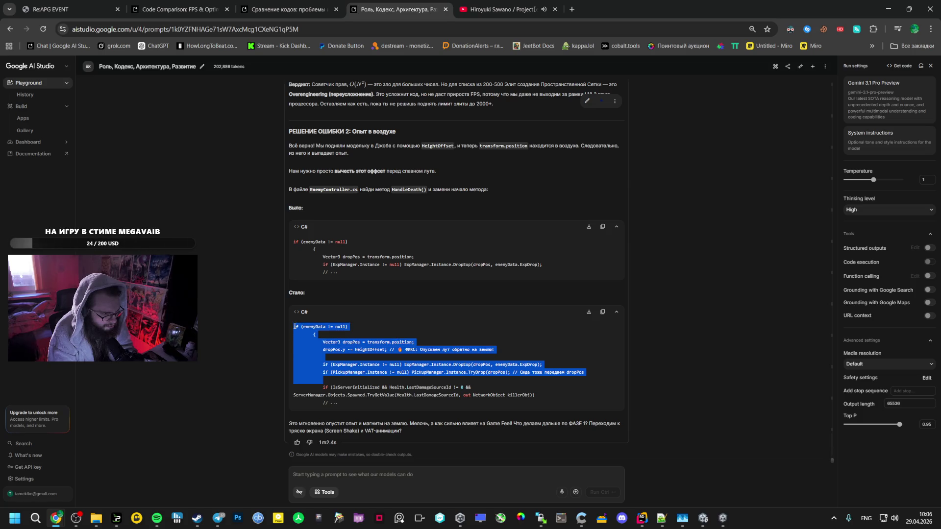
# - Replace the old loot drop lines in HandleDeath with the fixed dropPos code
pyautogui.hotkey('alt', 'Tab')
pyautogui.hotkey('alt', 'Tab')
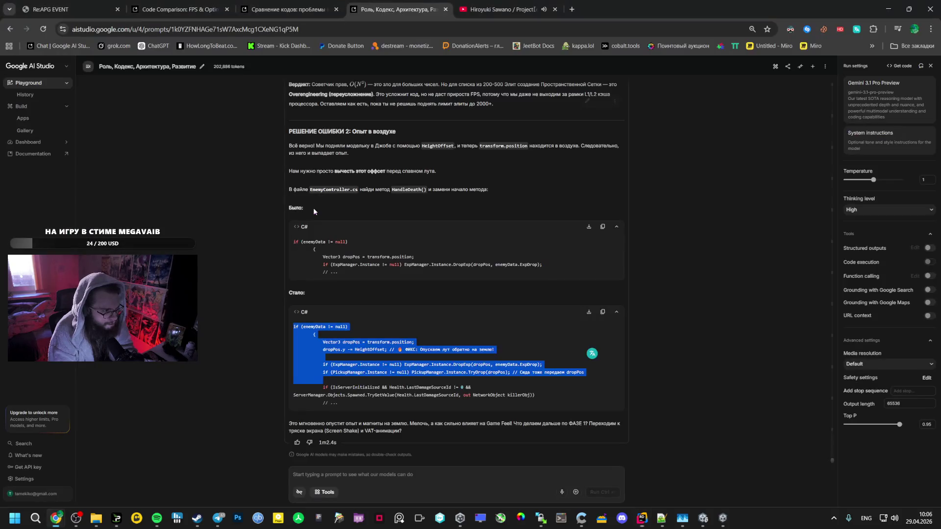
pyautogui.hotkey('alt', 'Tab')
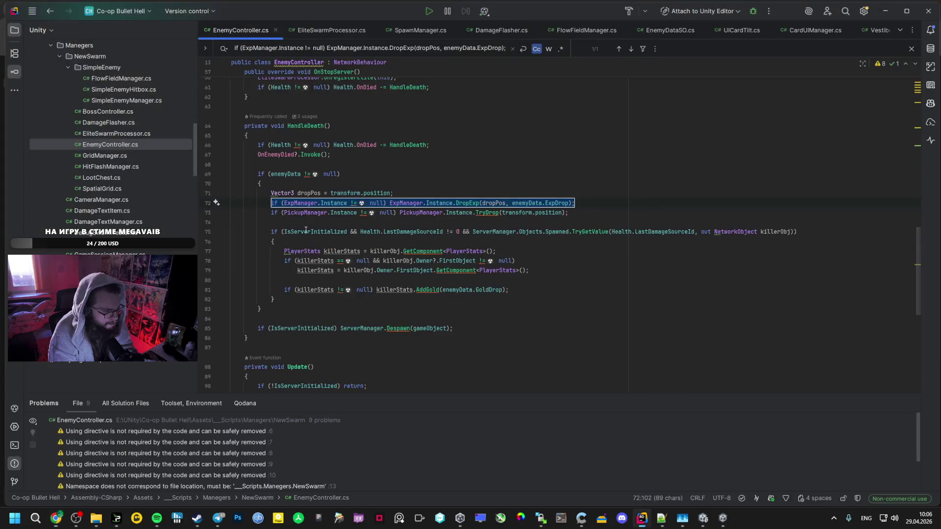
pyautogui.hotkey('alt', 'Tab')
pyautogui.hotkey('alt', 'Tab')
pyautogui.moveTo(290, 219)
pyautogui.mouseDown()
pyautogui.moveTo(261, 184)
pyautogui.moveTo(305, 219)
pyautogui.mouseUp()
pyautogui.hotkey('ctrl', 'v')
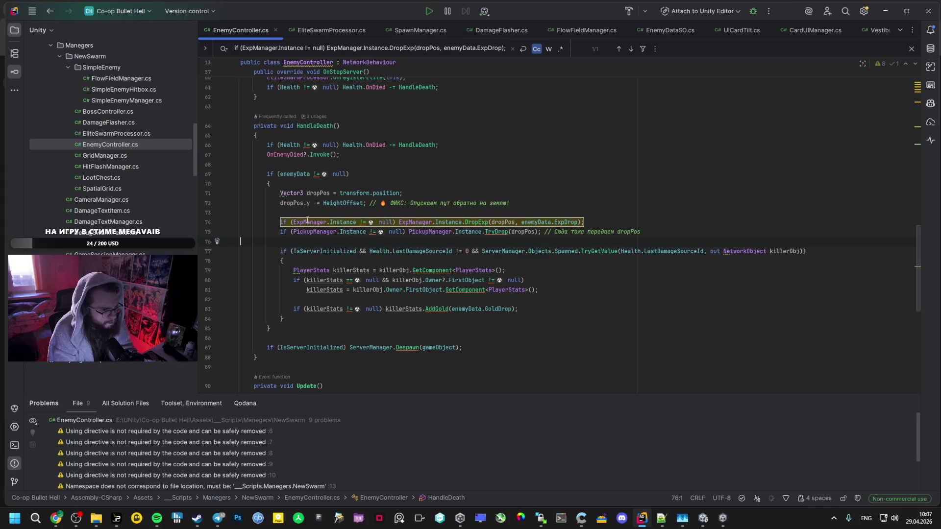
pyautogui.hotkey('alt', 'Tab')
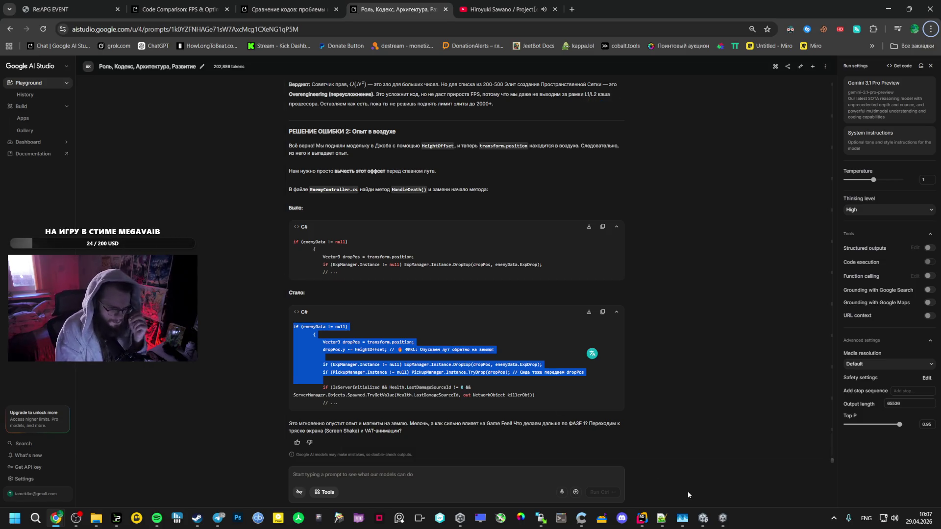
# - Resume the paused level 21 run and move the character among the enemies briefly
pyautogui.moveTo(723, 518)
pyautogui.click(738, 491)
pyautogui.moveTo(646, 516)
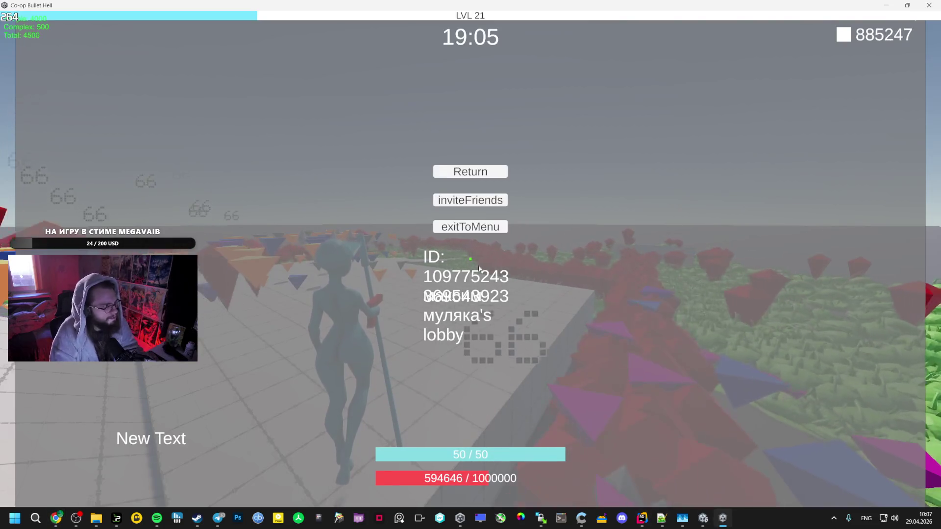
pyautogui.press('Escape')
pyautogui.press('w')
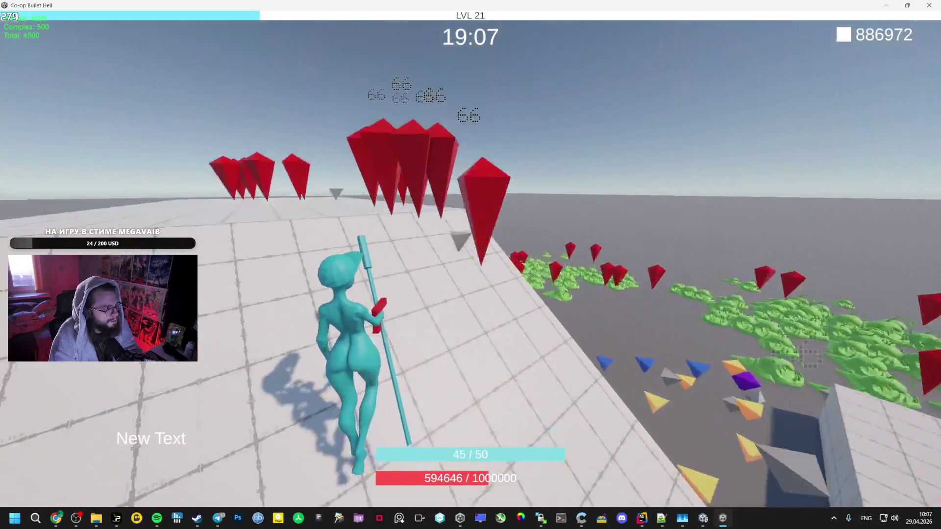
pyautogui.press('w')
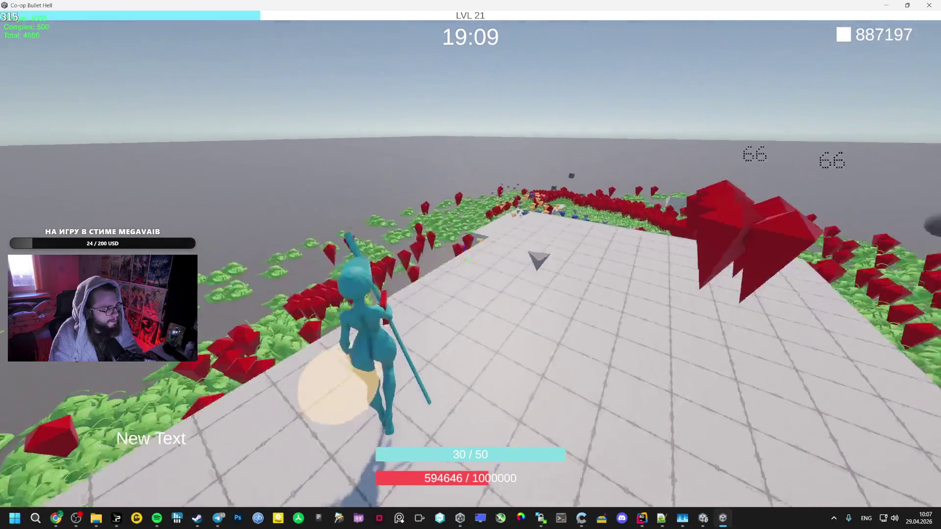
pyautogui.press('w')
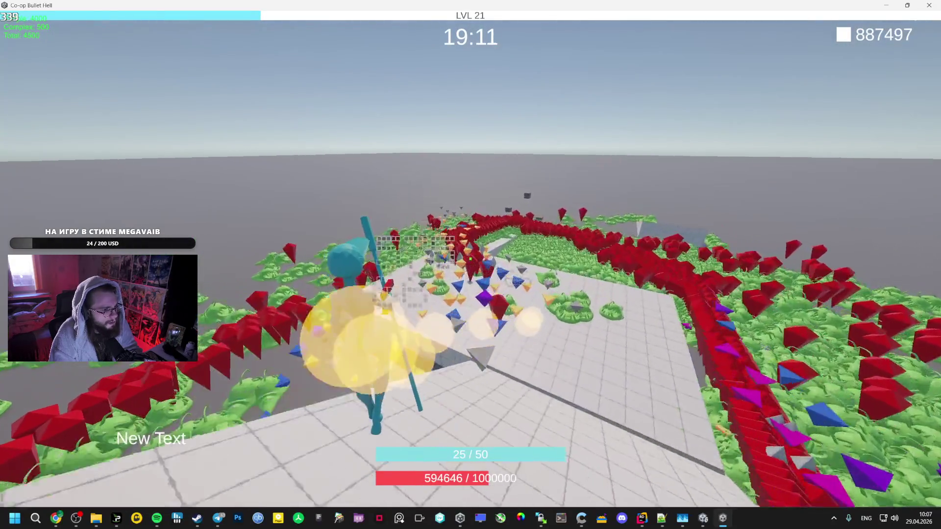
# - Pause and quit the game, returning to the AI Studio chat in Chrome
pyautogui.press('Escape')
pyautogui.hotkey('alt', 'F4')
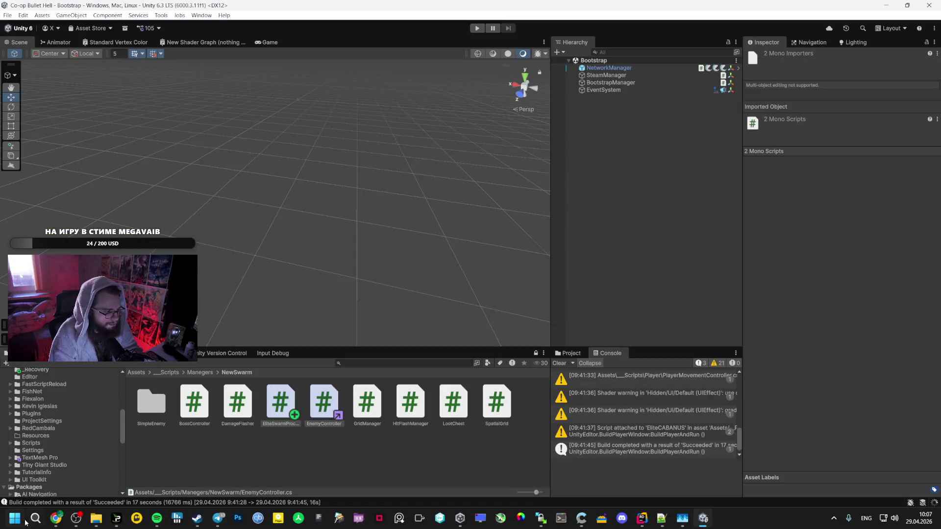
pyautogui.click(53, 524)
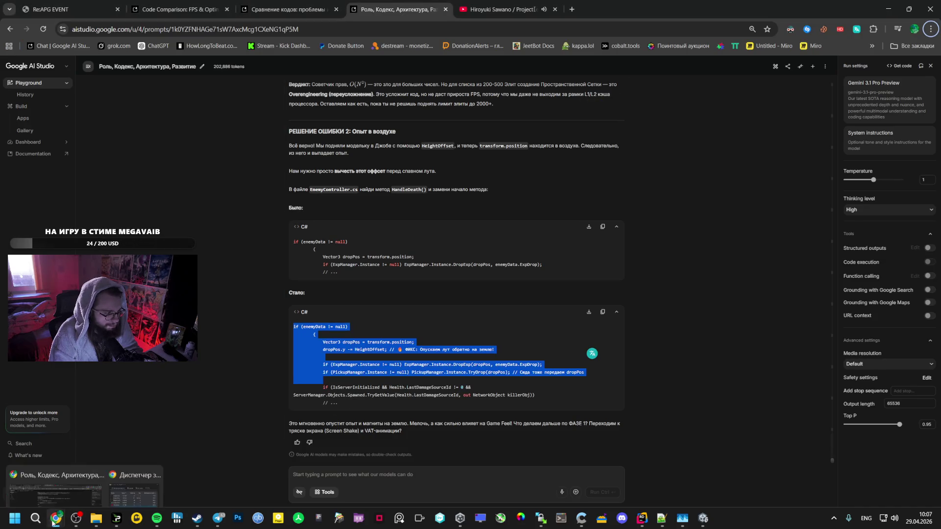
# - Check Chrome's resource use in Task Manager while viewing player info cards on the Re:APG EVENT map
pyautogui.click(682, 518)
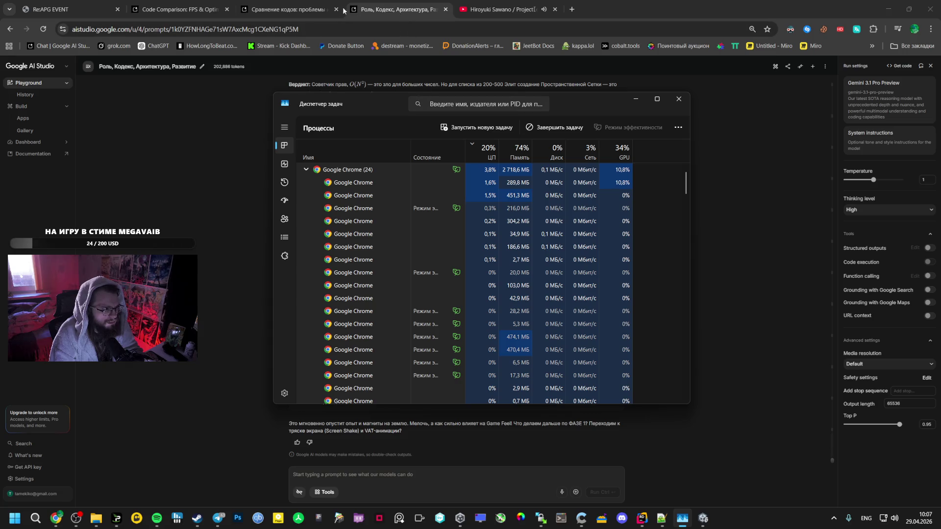
pyautogui.click(83, 3)
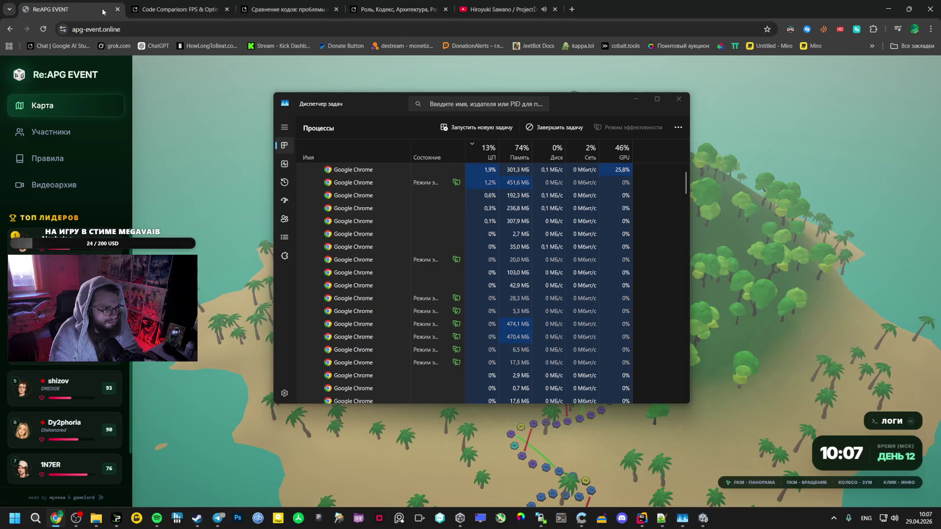
pyautogui.moveTo(346, 112)
pyautogui.mouseDown()
pyautogui.moveTo(383, 111)
pyautogui.moveTo(477, 335)
pyautogui.moveTo(274, 359)
pyautogui.mouseUp()
pyautogui.click(609, 159)
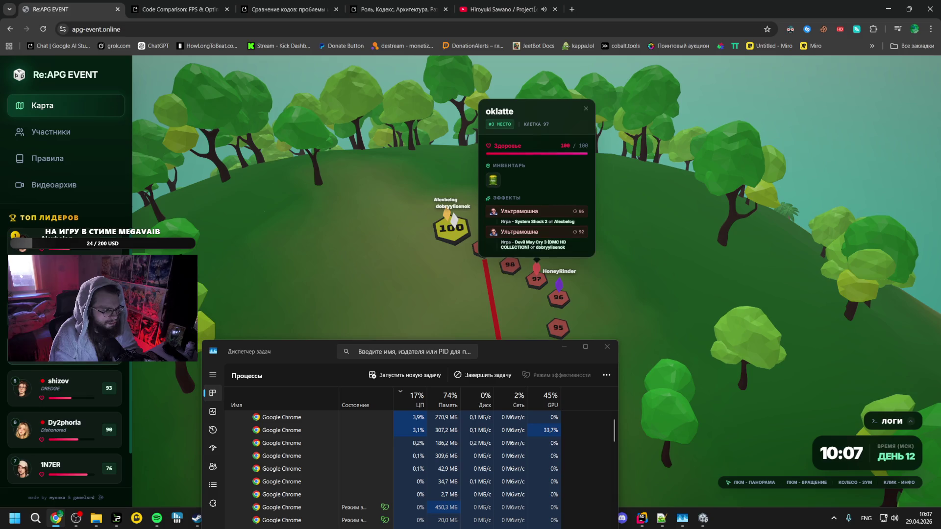
pyautogui.click(64, 347)
pyautogui.click(68, 395)
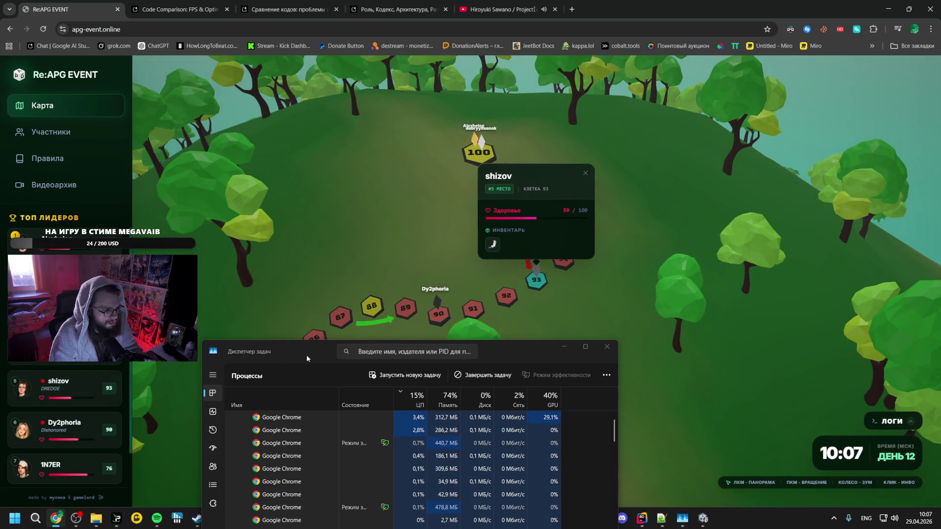
# - Close Task Manager and the Re:APG EVENT tab
pyautogui.moveTo(307, 359)
pyautogui.mouseDown()
pyautogui.moveTo(195, 391)
pyautogui.moveTo(295, 189)
pyautogui.moveTo(263, 188)
pyautogui.mouseUp()
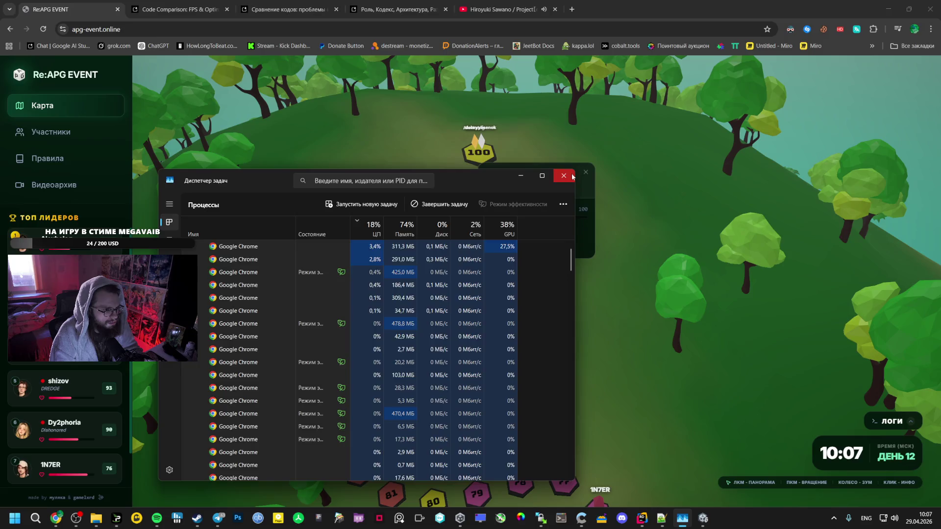
pyautogui.click(572, 176)
pyautogui.hotkey('alt', 'Tab')
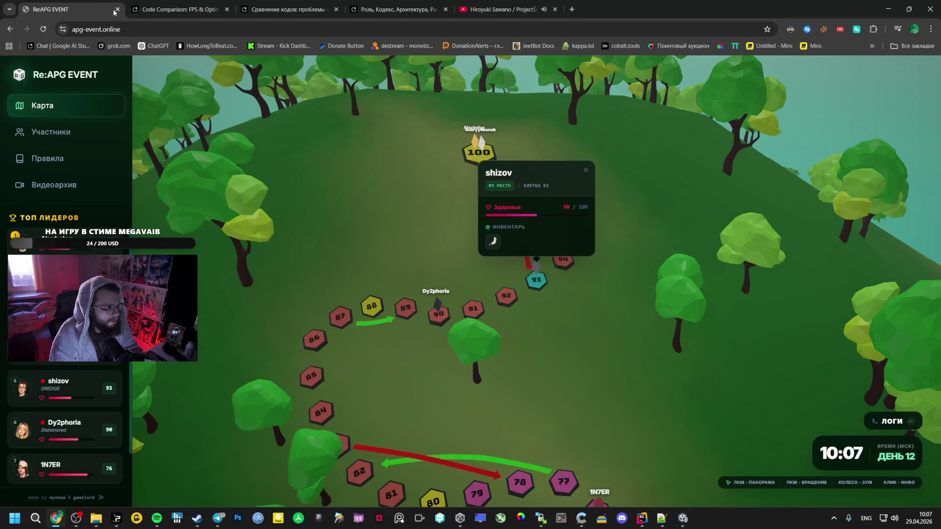
pyautogui.click(117, 10)
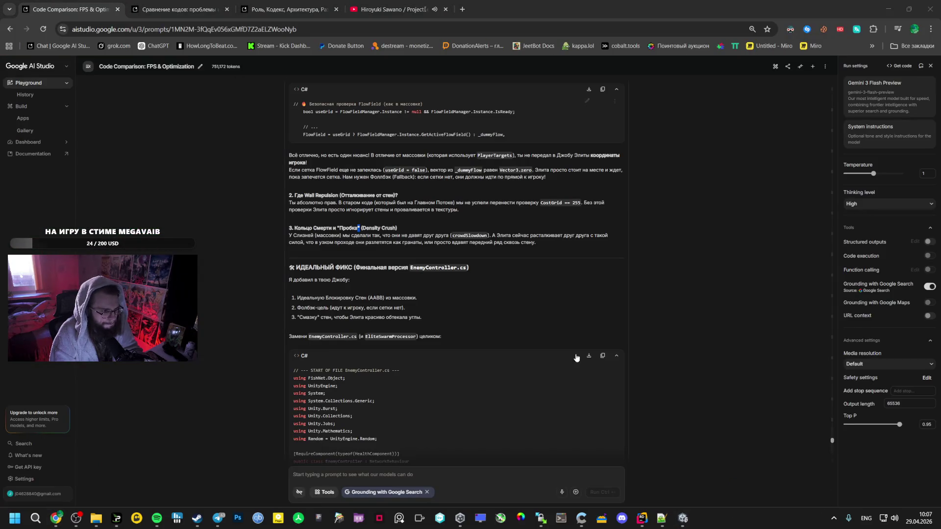
# - Bring the Notepad++ window with Editor.log to the front
pyautogui.hotkey('ctrl', 'shift', 'Escape')
pyautogui.rightClick(663, 522)
pyautogui.click(662, 518)
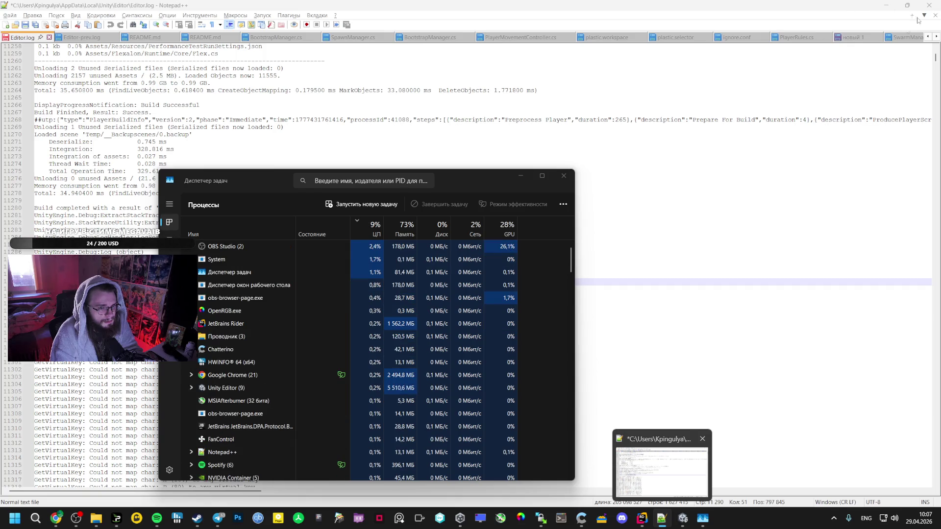
pyautogui.click(517, 177)
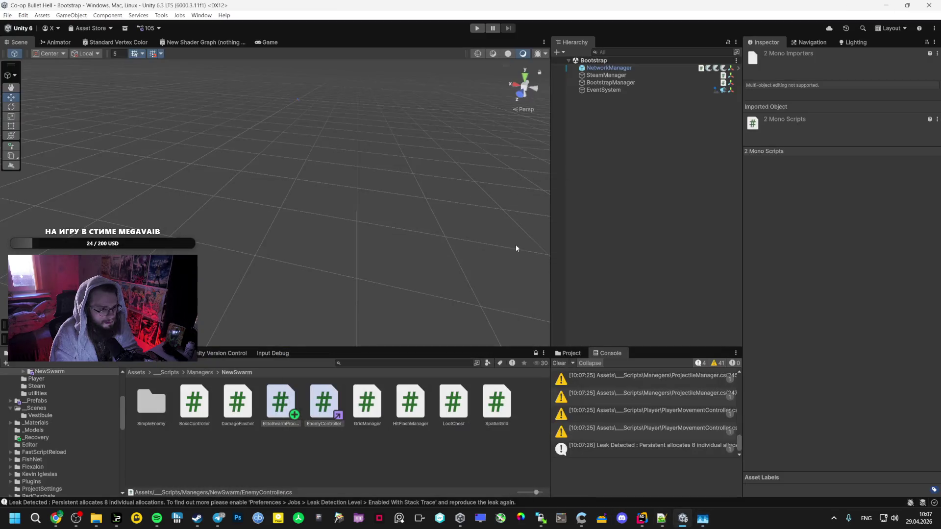
pyautogui.click(662, 519)
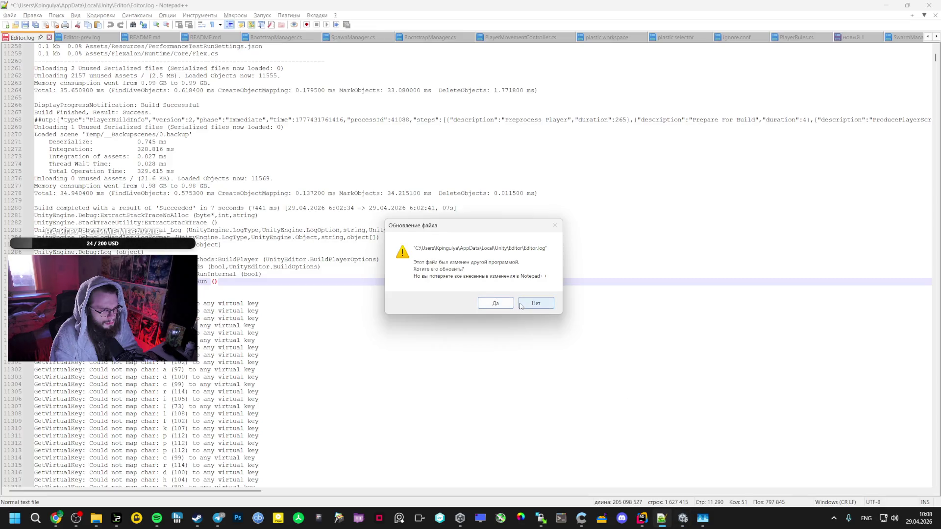
# - Decline reloading Editor.log, close it without saving (Нет), and exit Notepad++
pyautogui.click(549, 302)
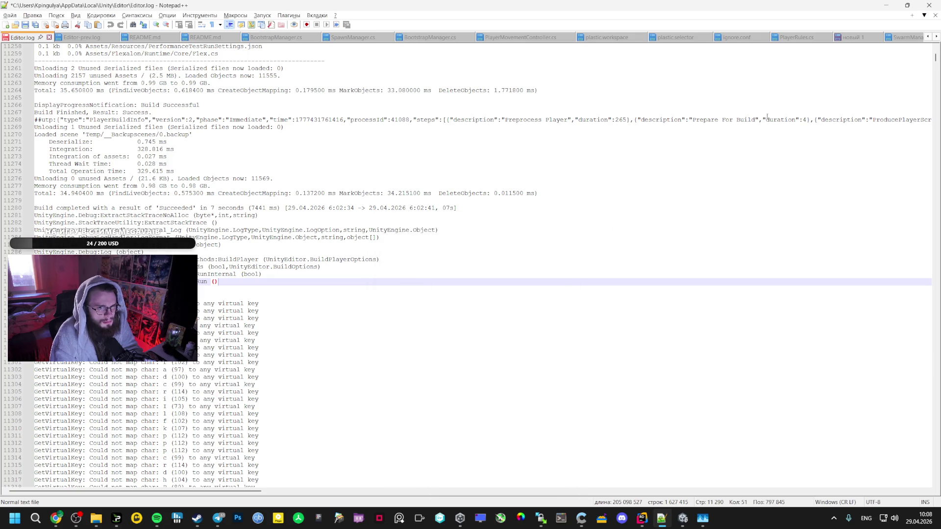
pyautogui.click(49, 37)
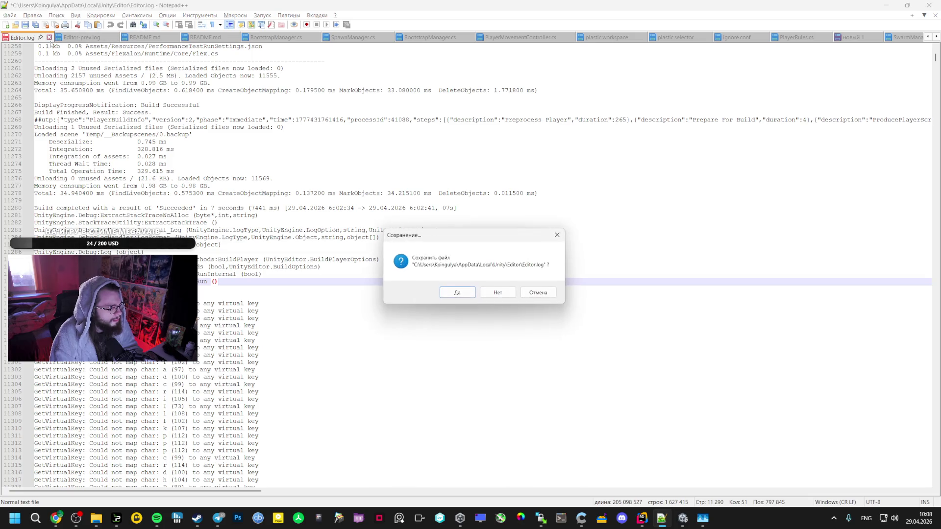
pyautogui.click(498, 293)
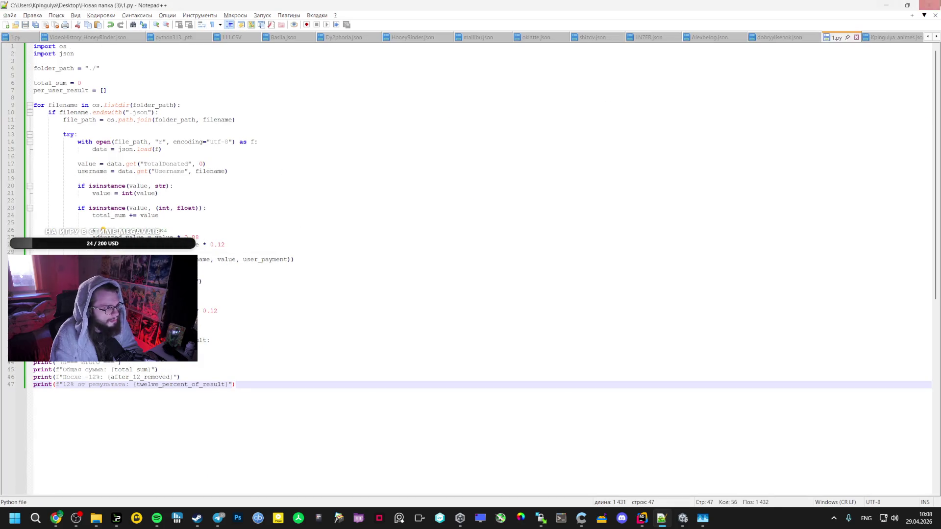
pyautogui.click(930, 5)
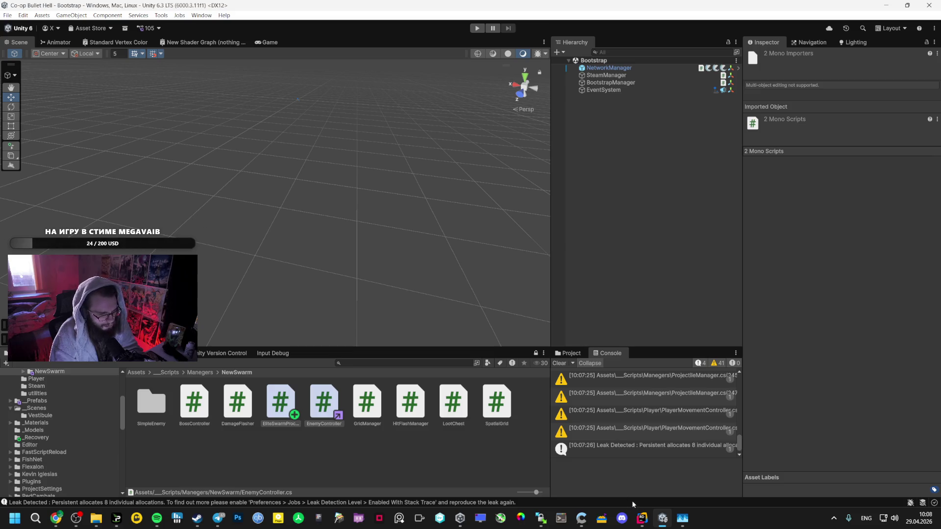
pyautogui.click(8, 16)
# - Start a new game build, then reread Gemini's HandleDeath fix lowering loot by HeightOffset
pyautogui.click(30, 133)
pyautogui.click(56, 518)
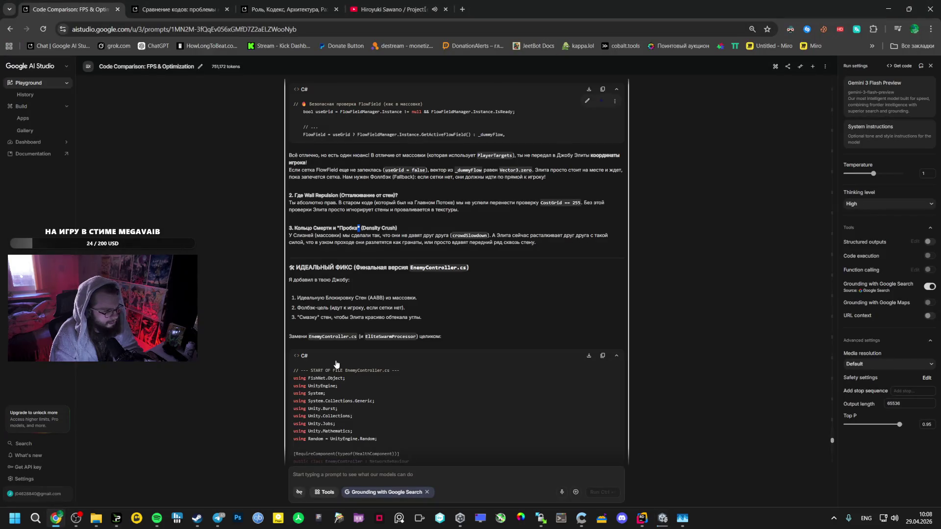
pyautogui.scroll(-6, 343, 360)
pyautogui.scroll(6, 352, 343)
pyautogui.scroll(4, 352, 342)
pyautogui.scroll(-5, 372, 294)
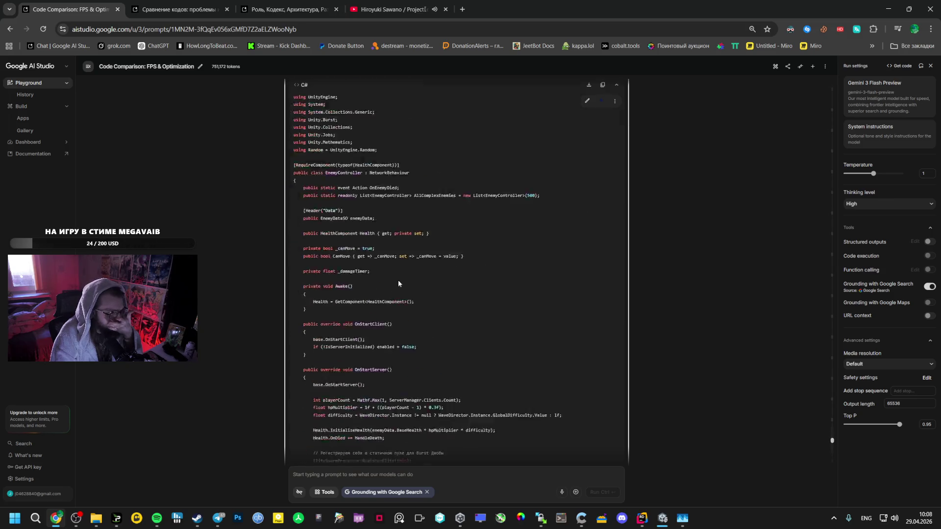
pyautogui.click(294, 10)
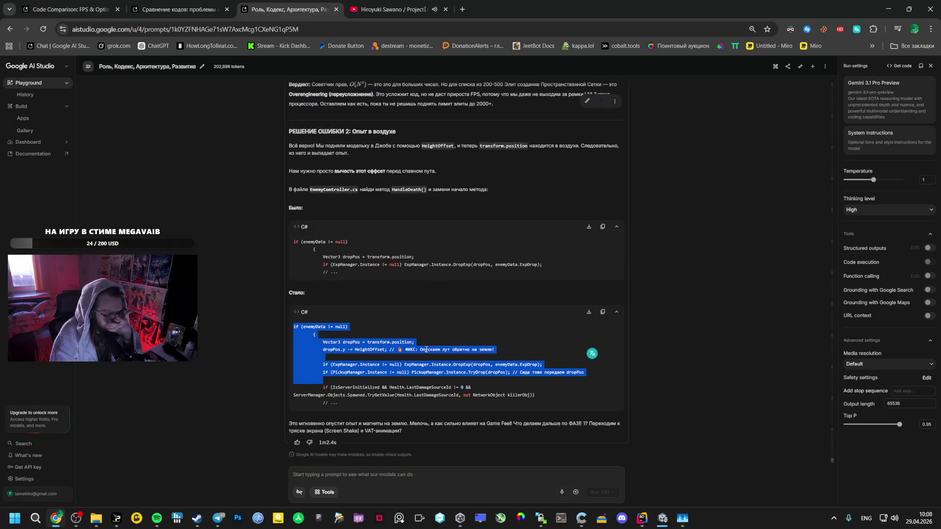
pyautogui.scroll(5, 426, 350)
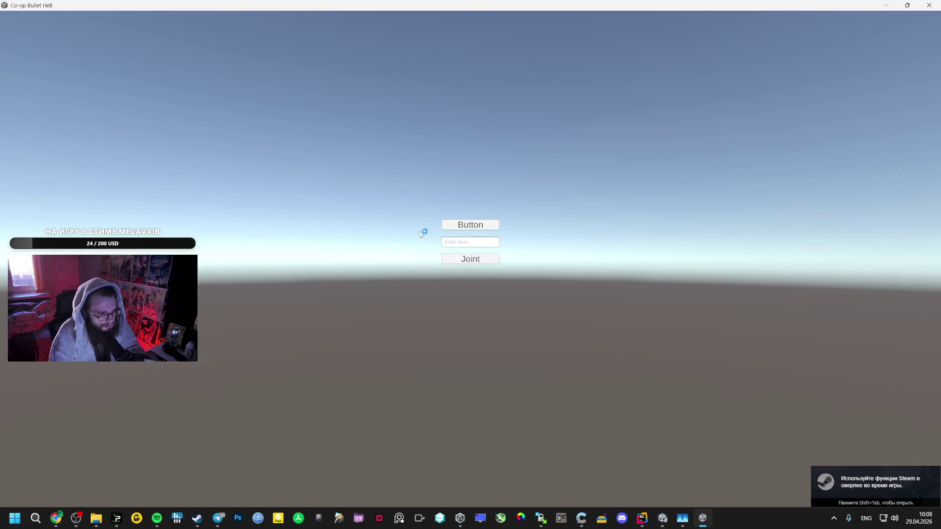
# - Start a run, fight along the platform, and take the Лазерный Дрон upgrade at the first level-up
pyautogui.click(453, 226)
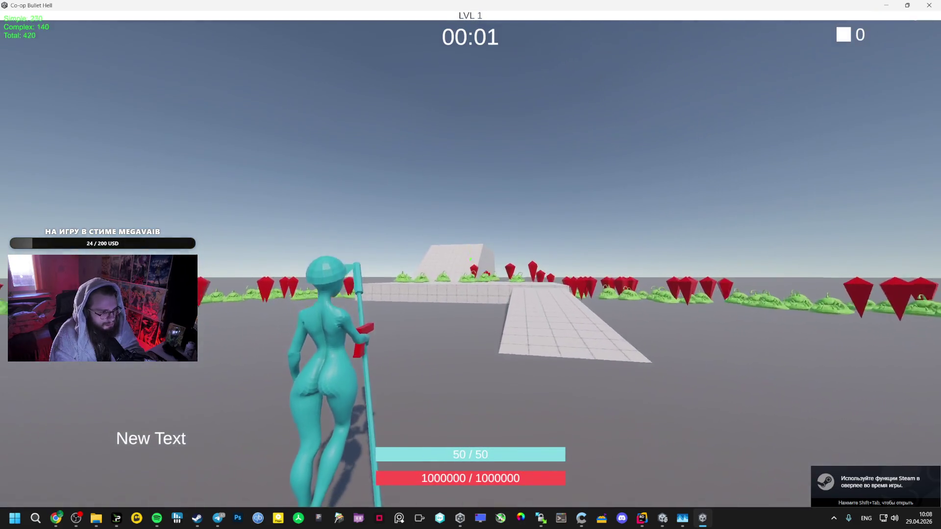
pyautogui.press('w')
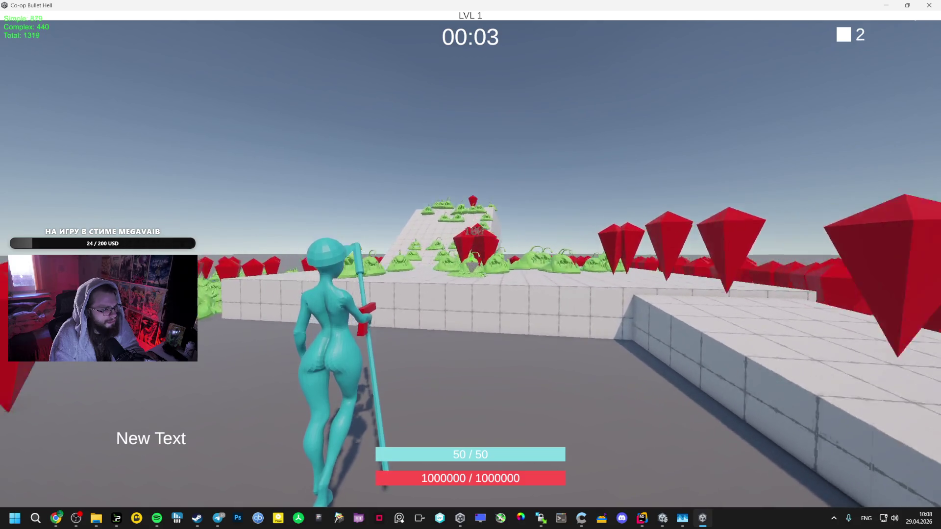
pyautogui.press('w')
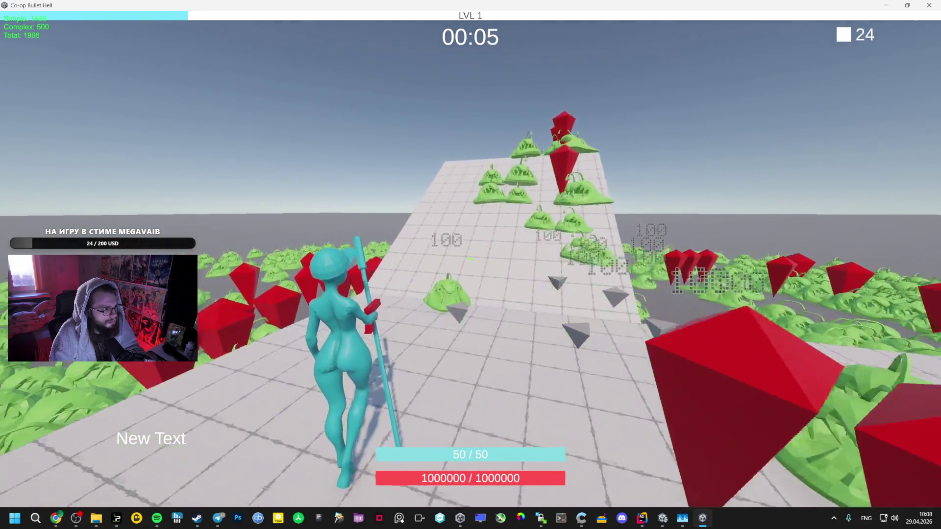
pyautogui.press('w')
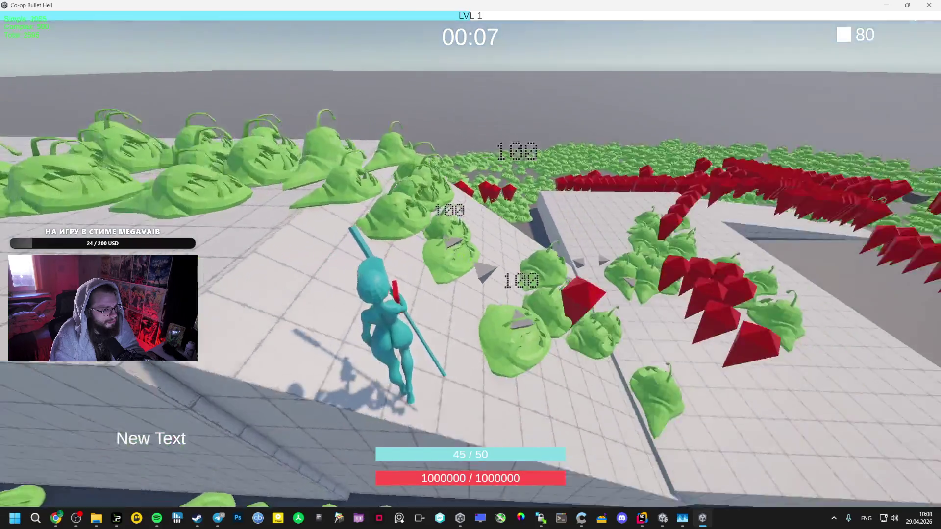
pyautogui.press('w')
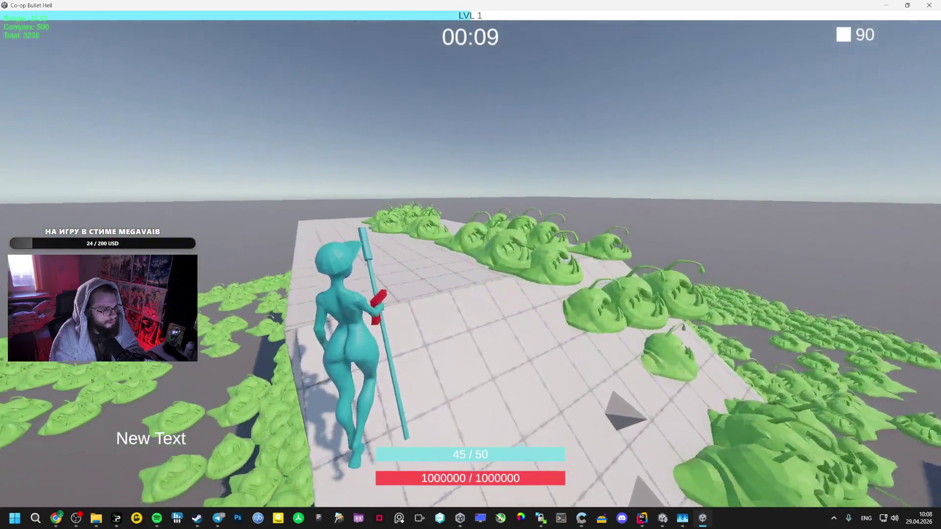
pyautogui.press('w')
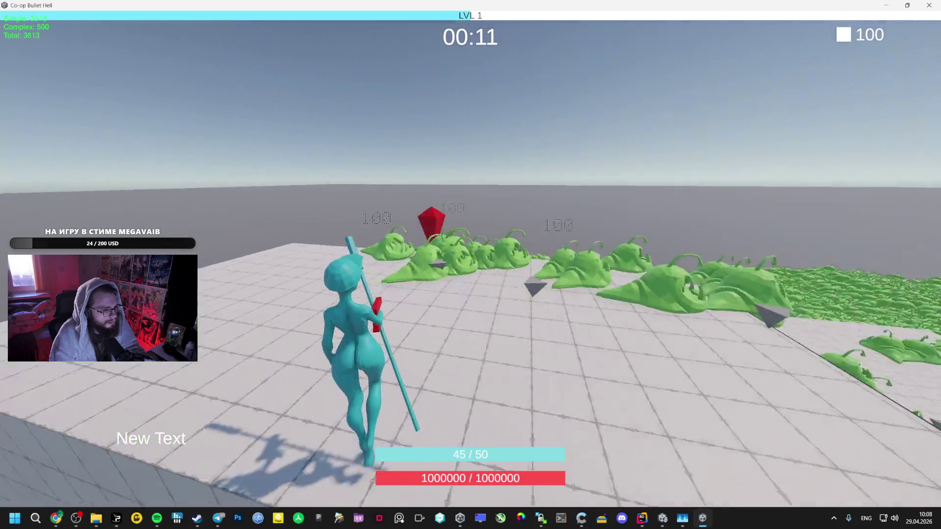
pyautogui.press('w')
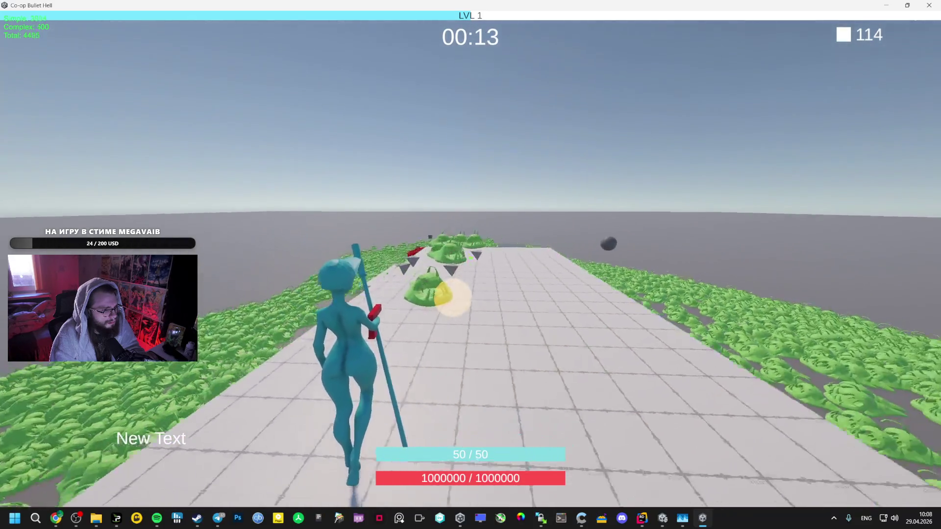
pyautogui.press('w')
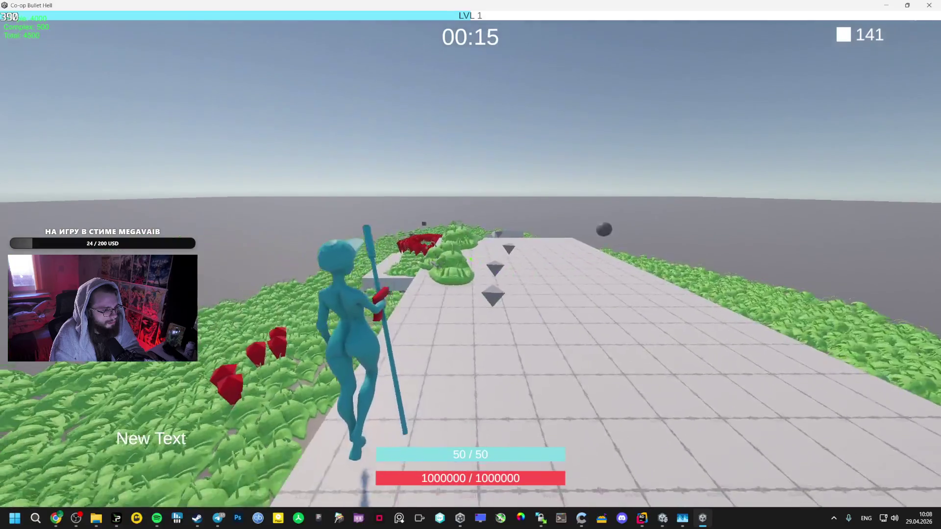
pyautogui.press('w')
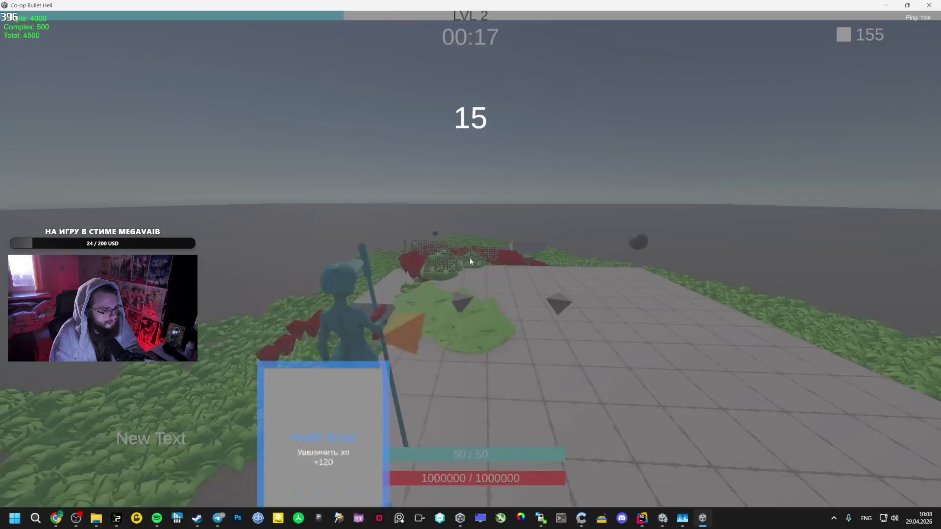
pyautogui.press('Return')
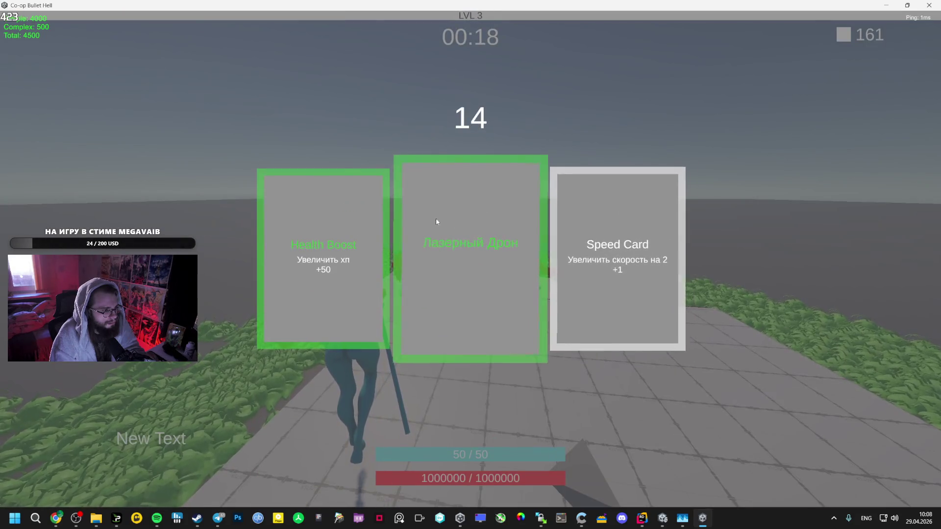
pyautogui.click(437, 222)
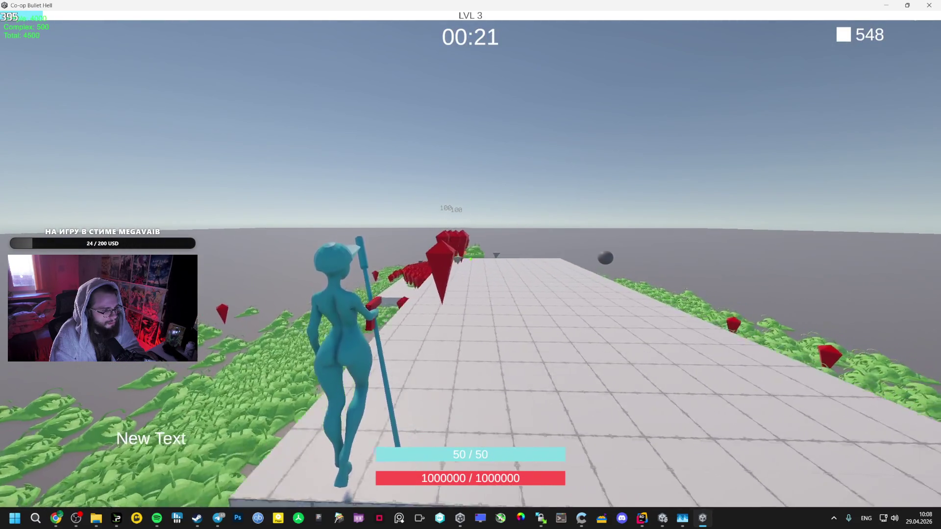
# - Keep playing, taking the Mage Staff and Speed Card upgrades through level 7
pyautogui.press('w')
pyautogui.press('w')
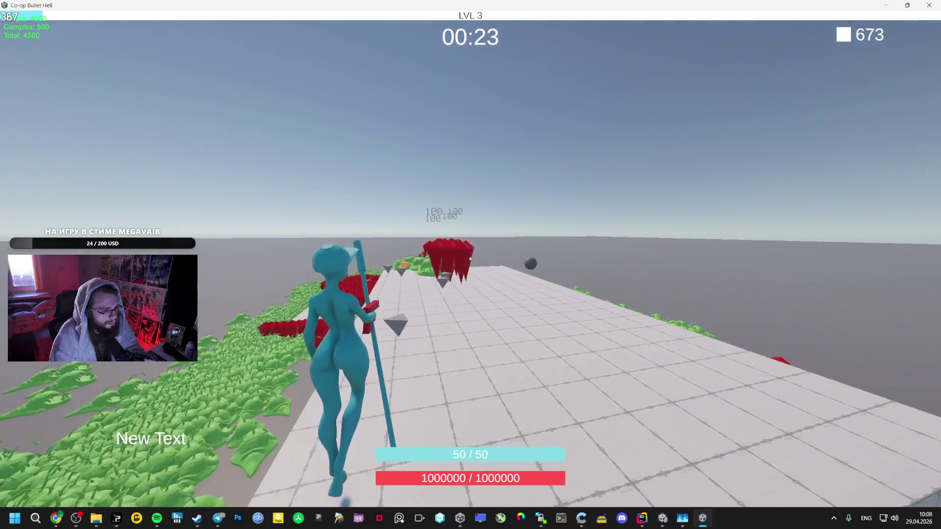
pyautogui.press('w')
pyautogui.press('w')
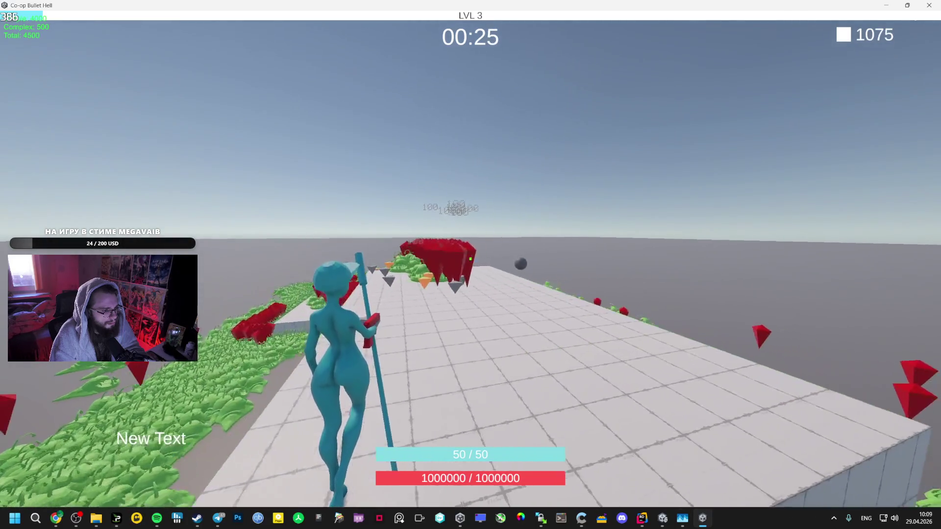
pyautogui.press('w')
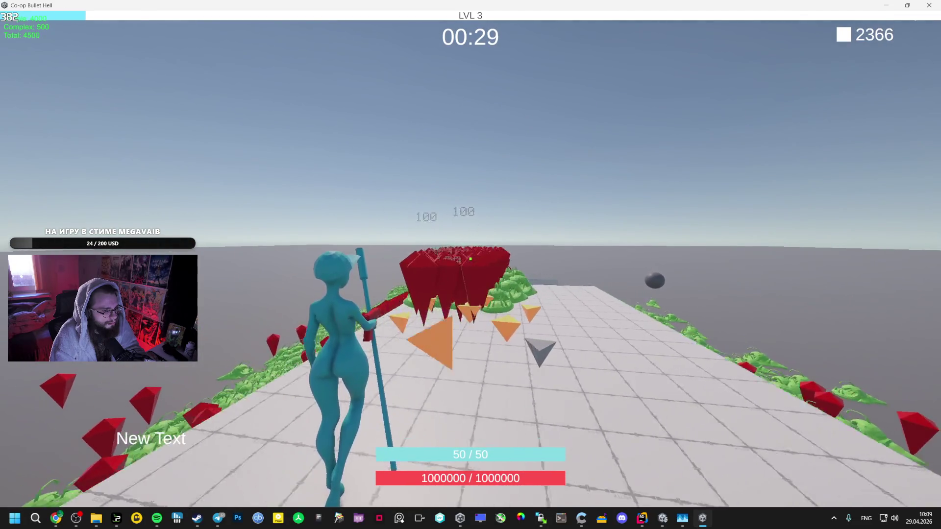
pyautogui.press('w')
pyautogui.press('w')
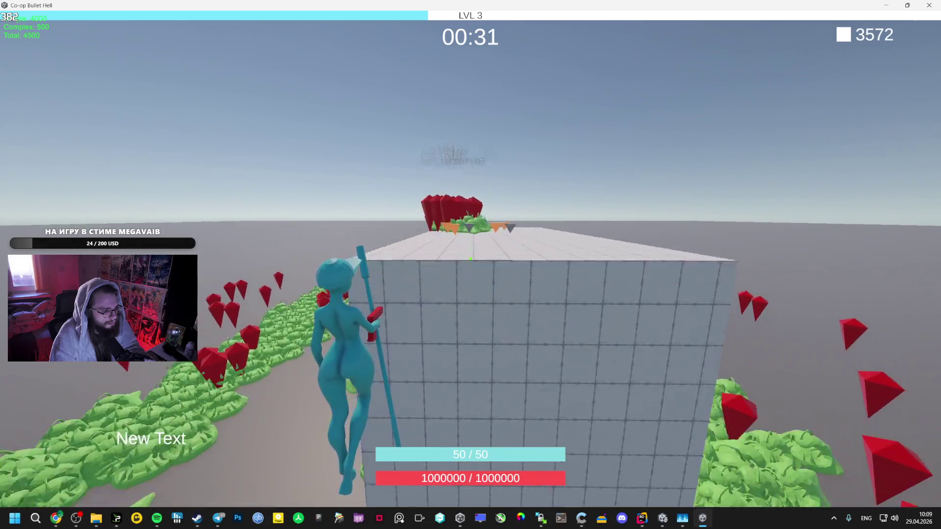
pyautogui.press('w')
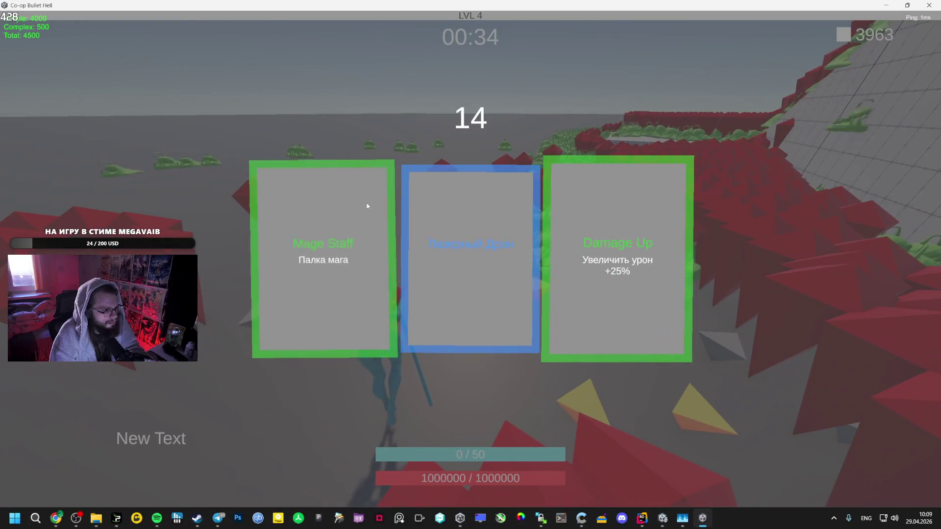
pyautogui.click(366, 206)
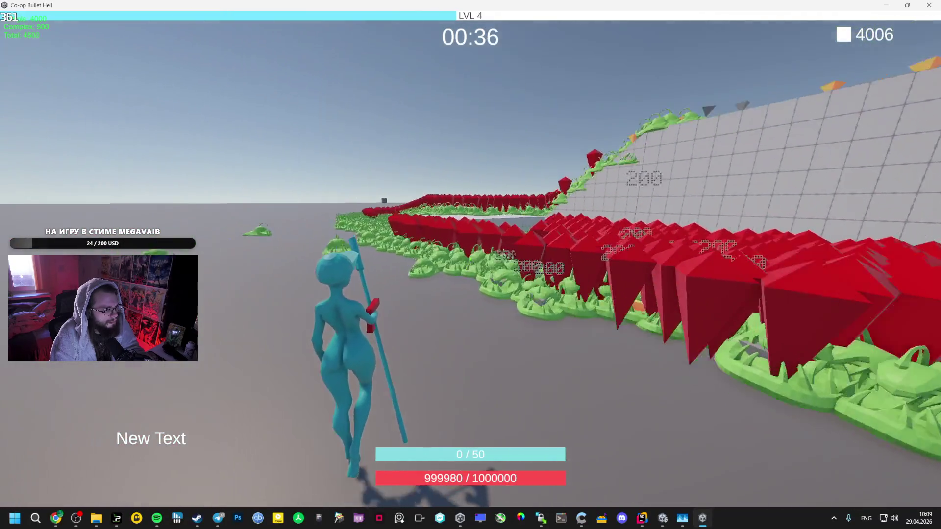
pyautogui.press('w')
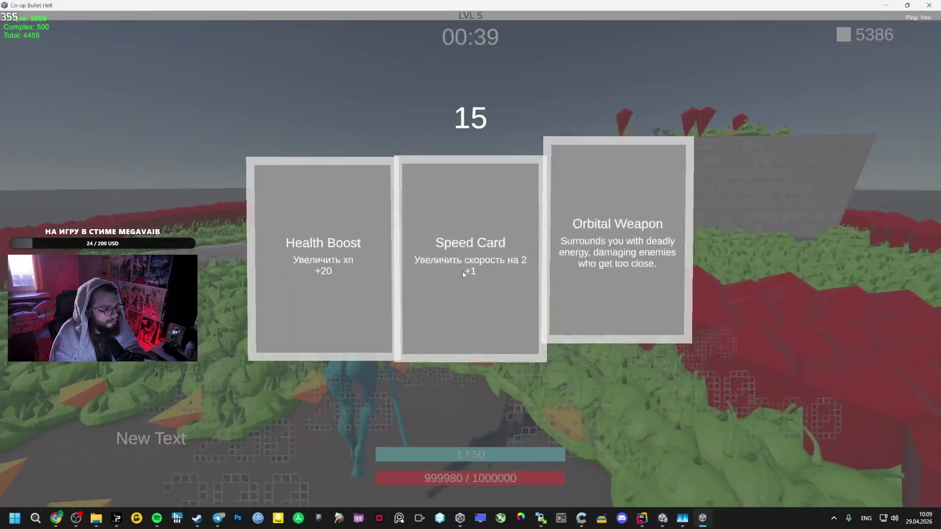
pyautogui.click(489, 243)
pyautogui.click(489, 244)
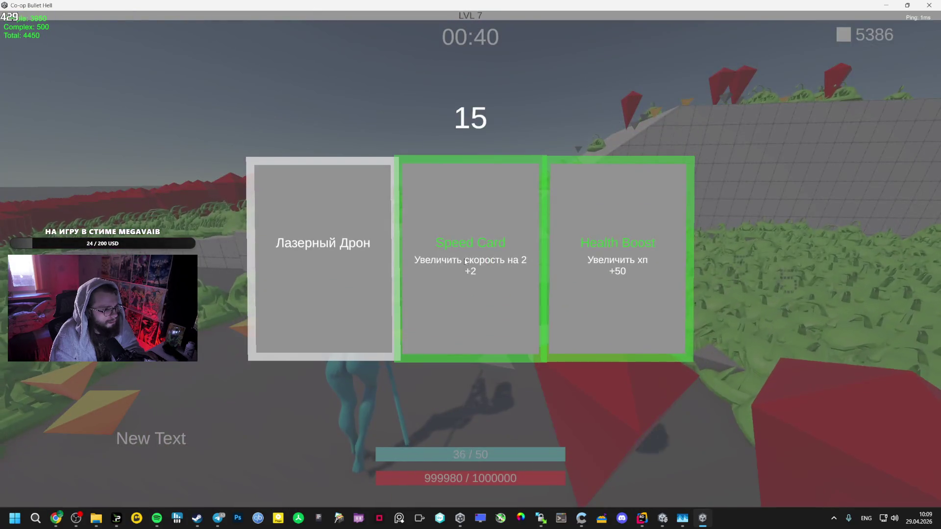
pyautogui.click(465, 262)
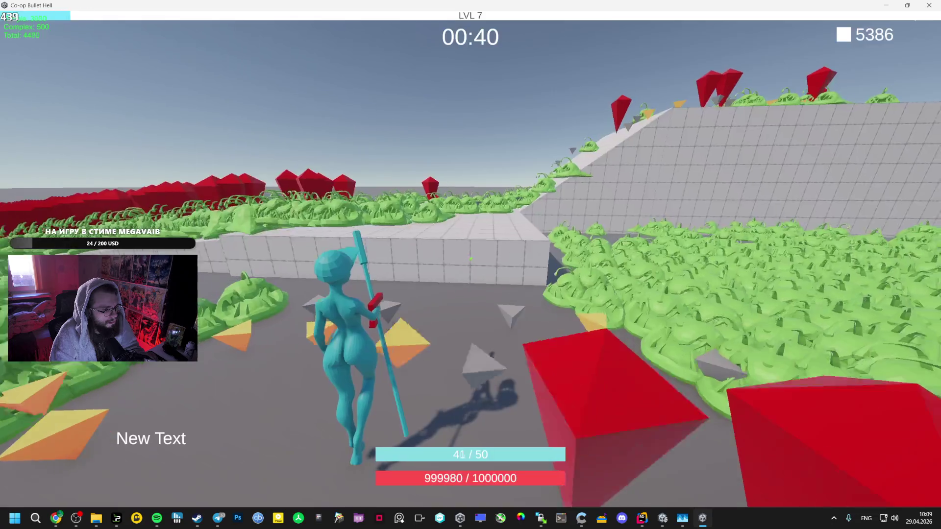
# - Take the Radius EXP upgrade and further cards, reaching level 10
pyautogui.press('w')
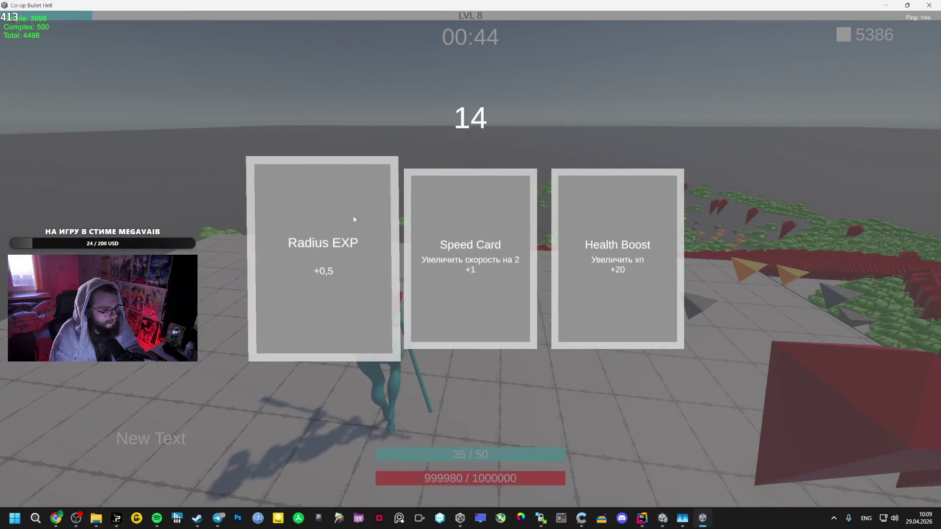
pyautogui.click(354, 219)
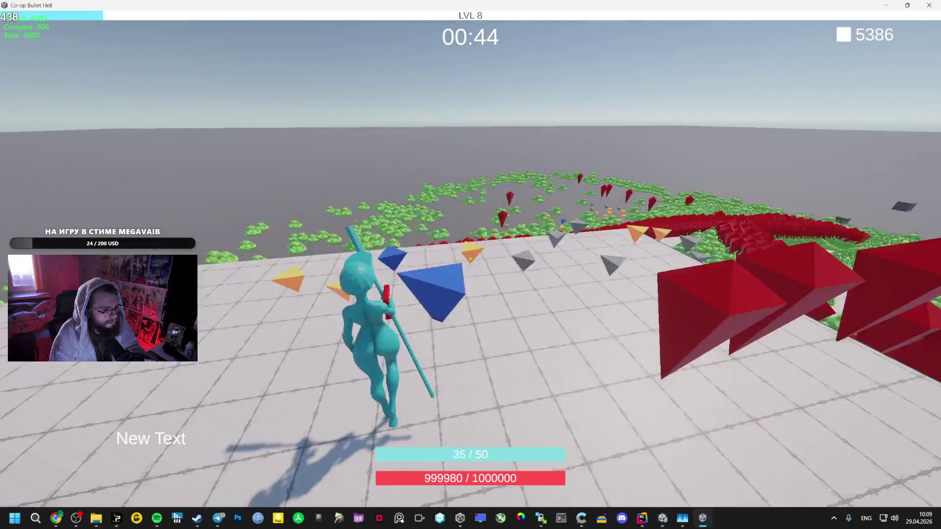
pyautogui.press('w')
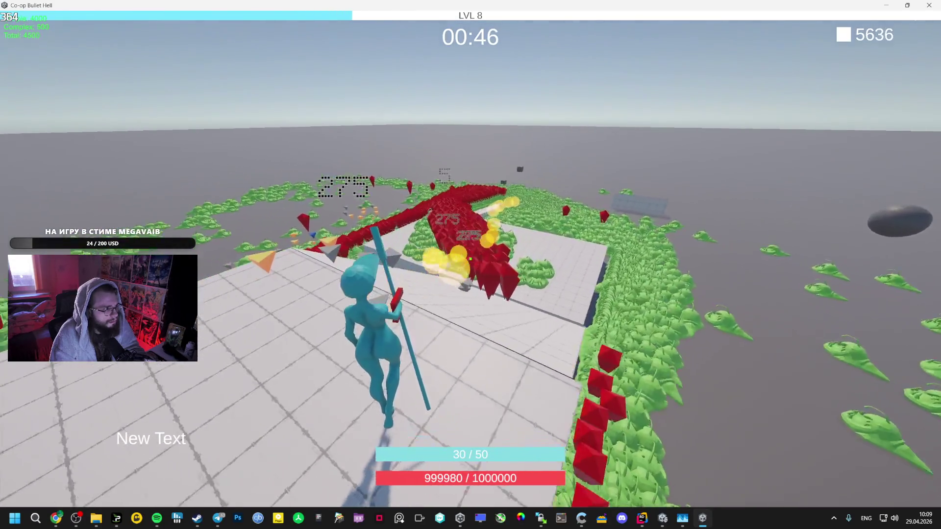
pyautogui.press('w')
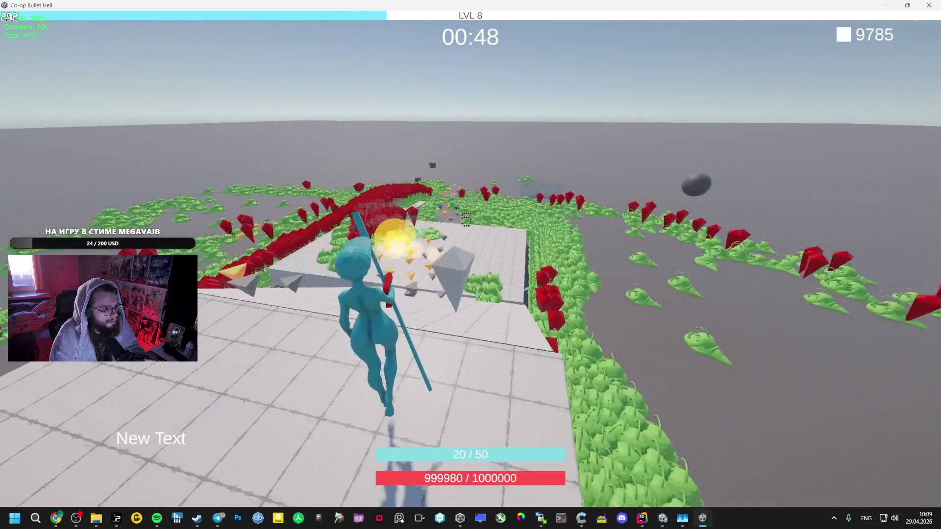
pyautogui.press('w')
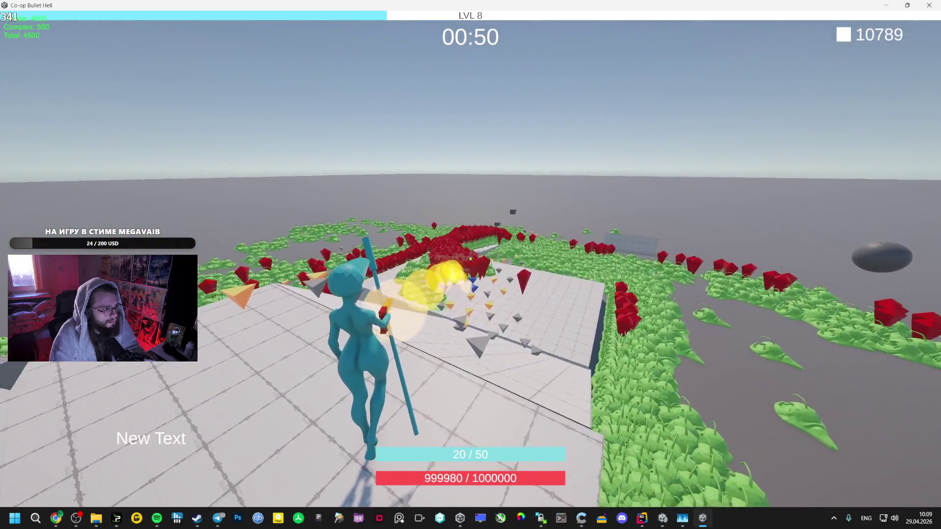
pyautogui.press('w')
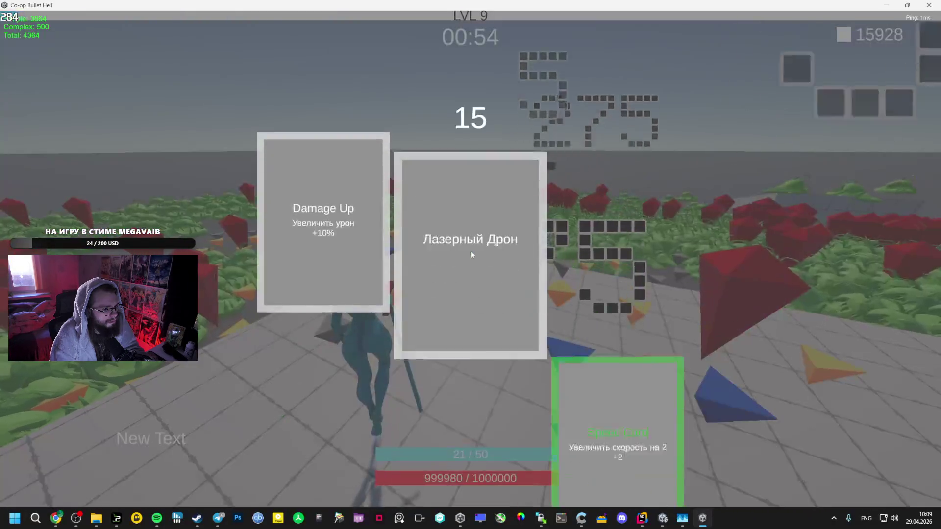
pyautogui.click(543, 220)
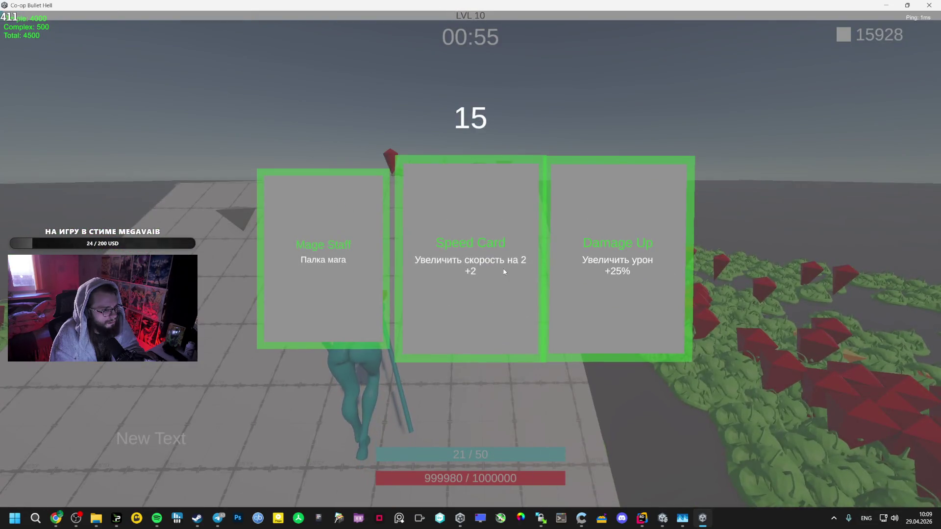
pyautogui.click(505, 324)
# - Charge into the red enemies and pick an upgrade card to reach level 11
pyautogui.press('w')
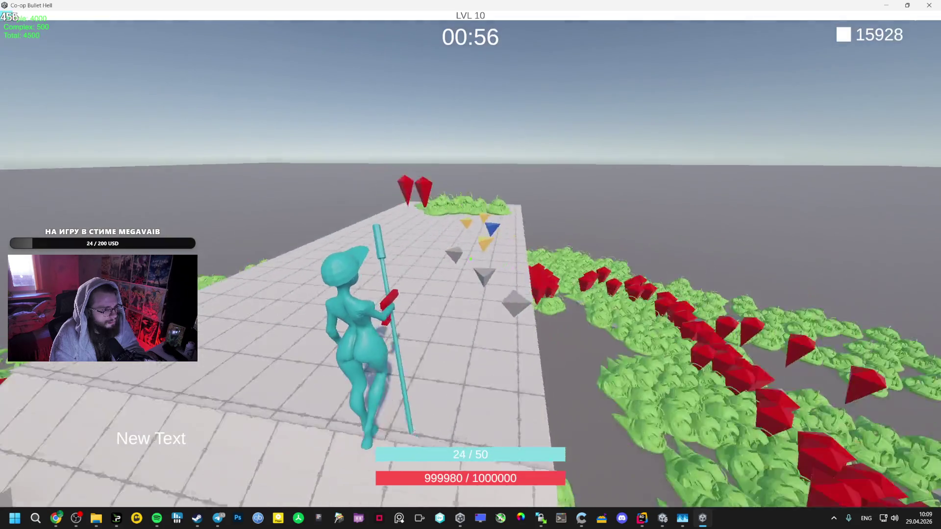
pyautogui.press('w')
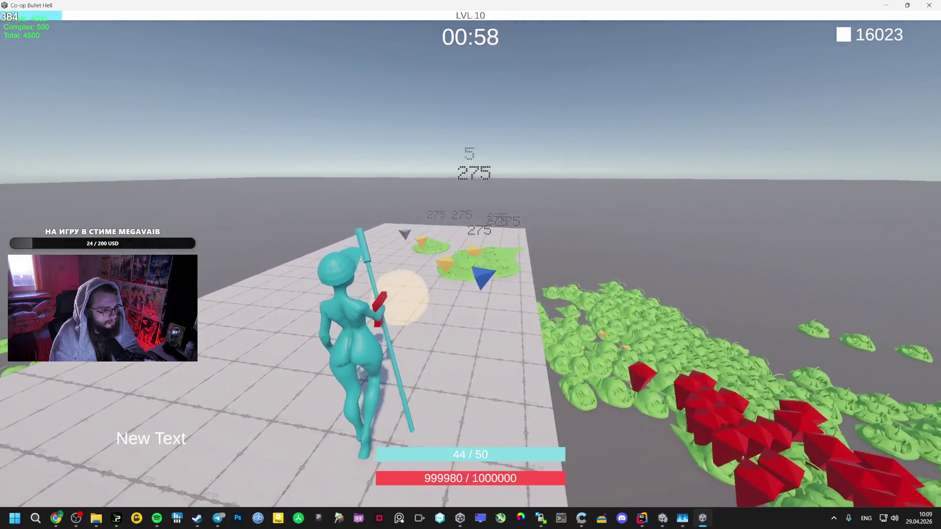
pyautogui.press('w')
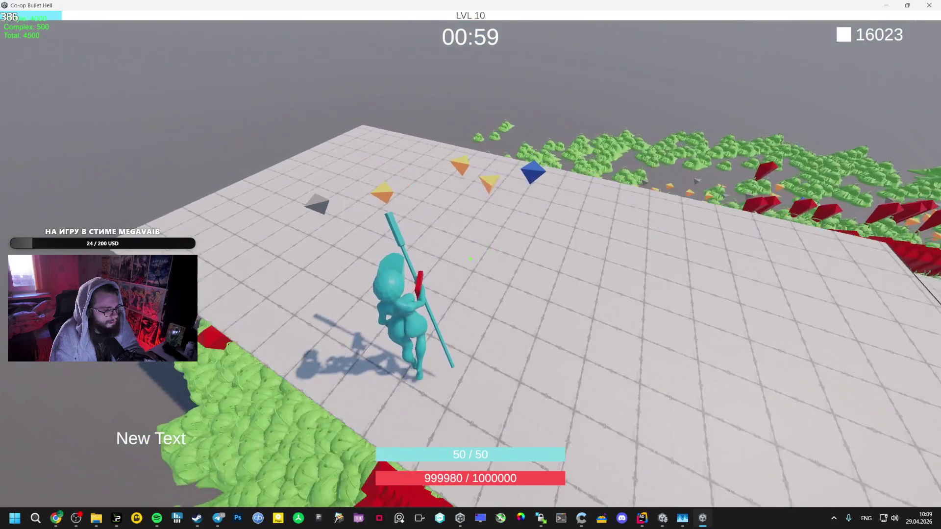
pyautogui.press('w')
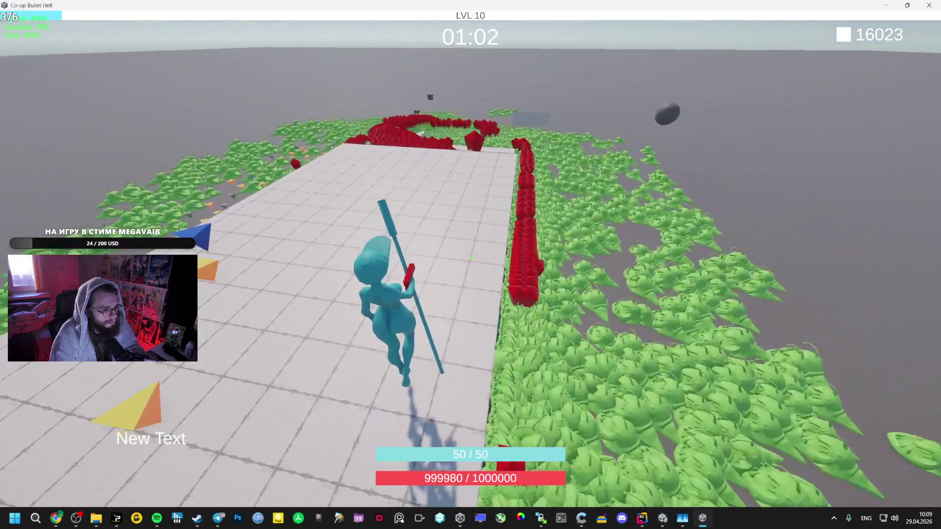
pyautogui.press('w')
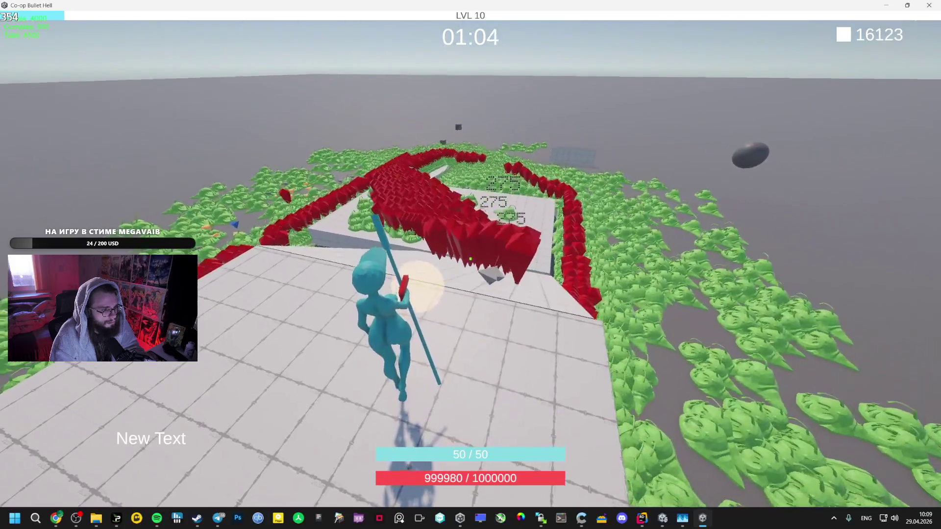
pyautogui.press('w')
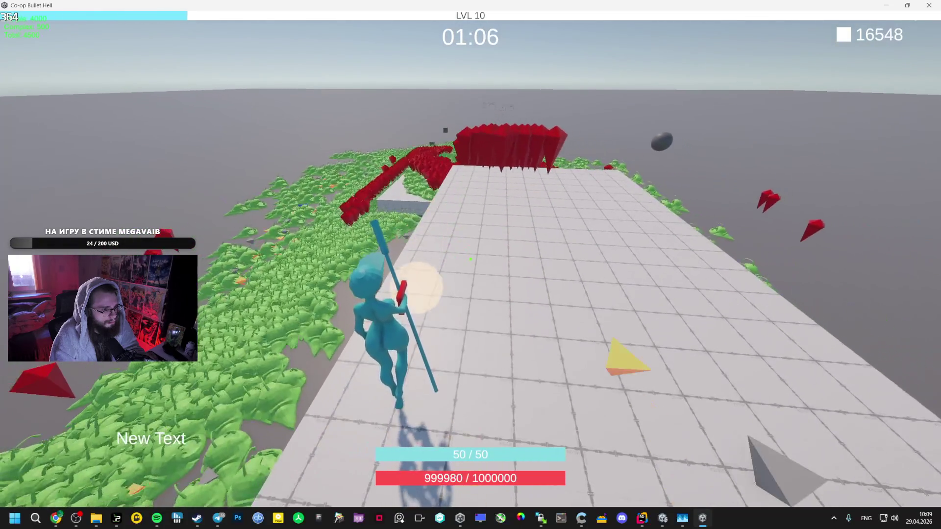
pyautogui.press('w')
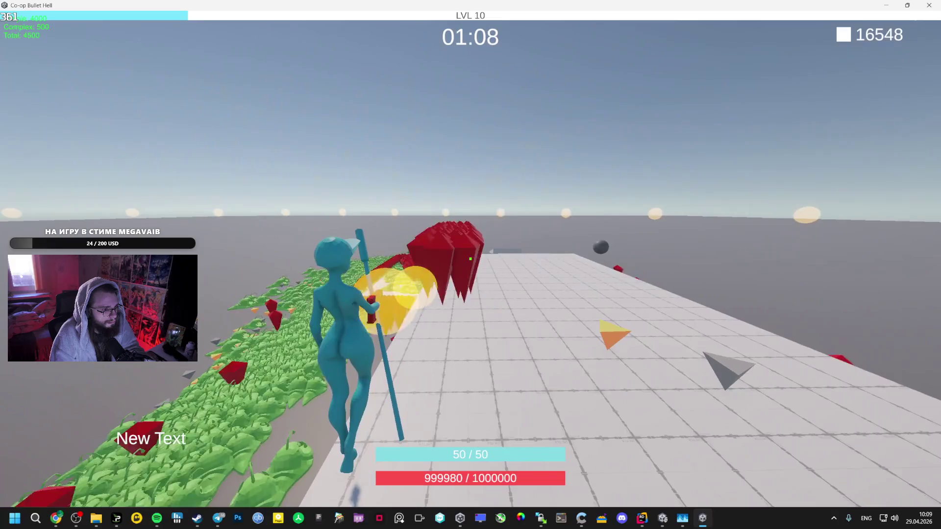
pyautogui.press('w')
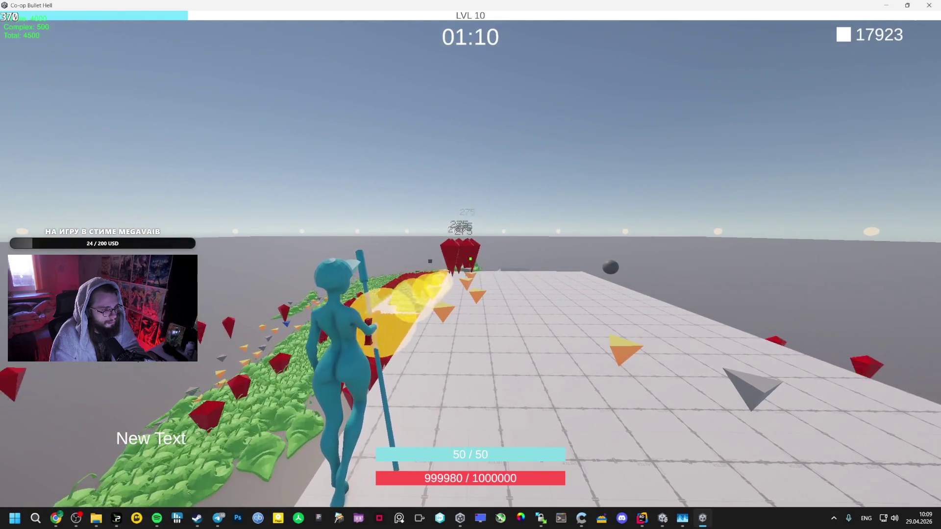
pyautogui.press('w')
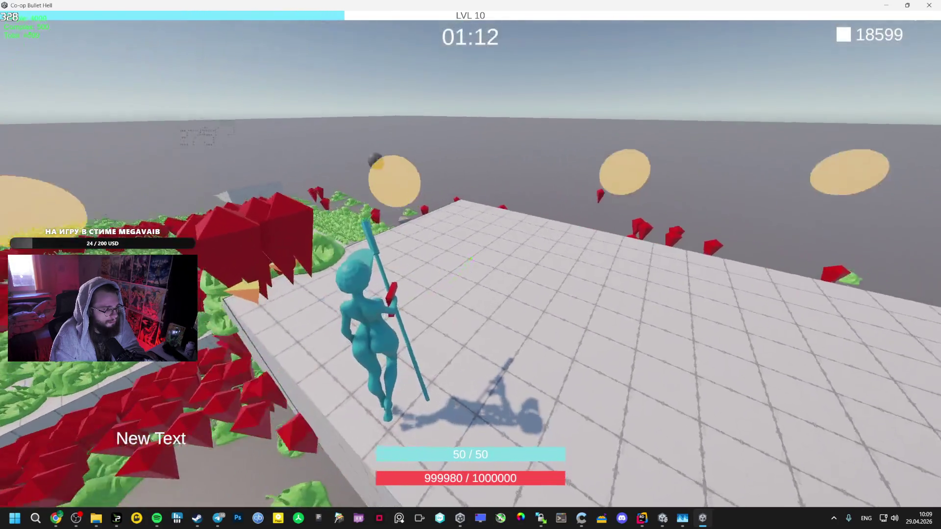
pyautogui.press('w')
pyautogui.press('w')
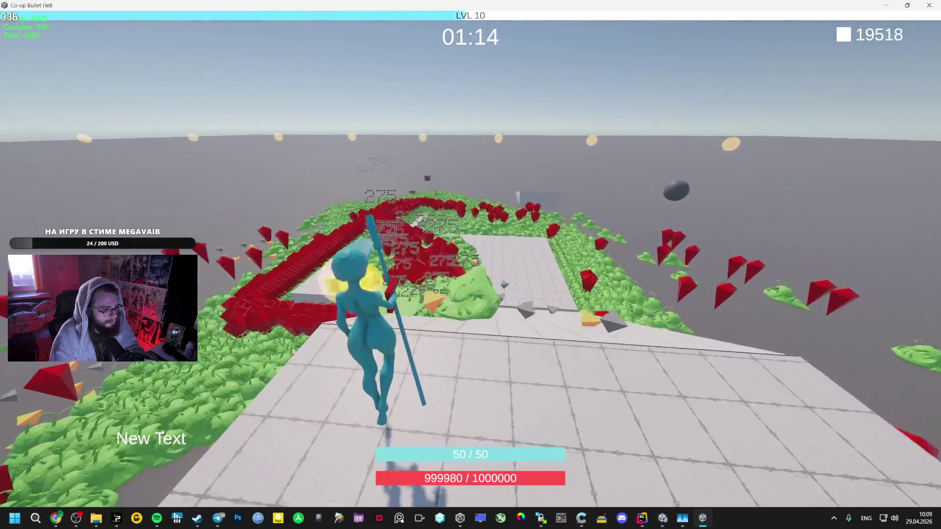
pyautogui.press('w')
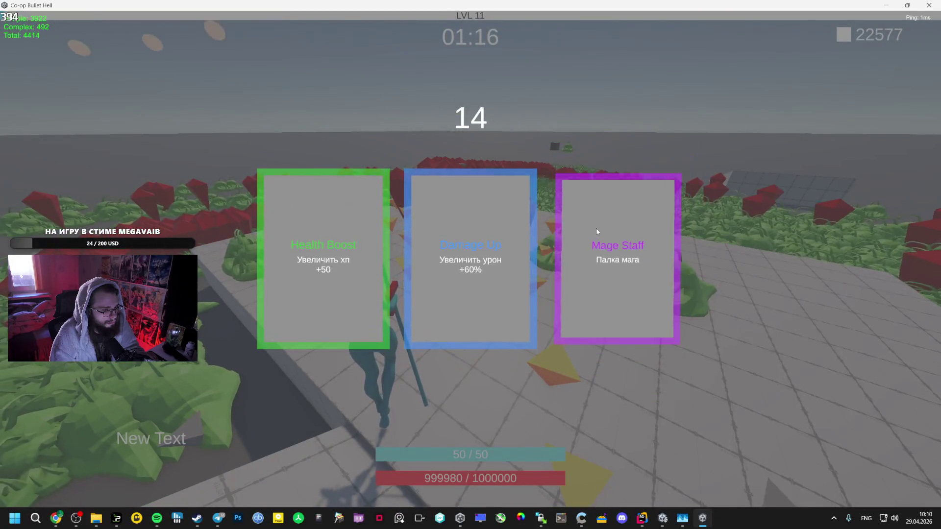
pyautogui.click(597, 229)
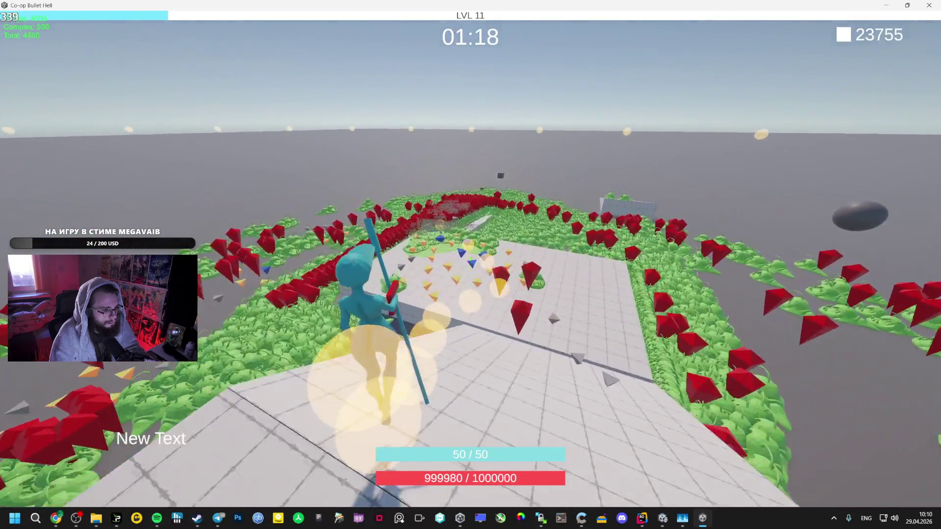
# - Take the Лазерный Дрон and Orbital Weapon upgrades up to level 15, then exit to the menu
pyautogui.press('w')
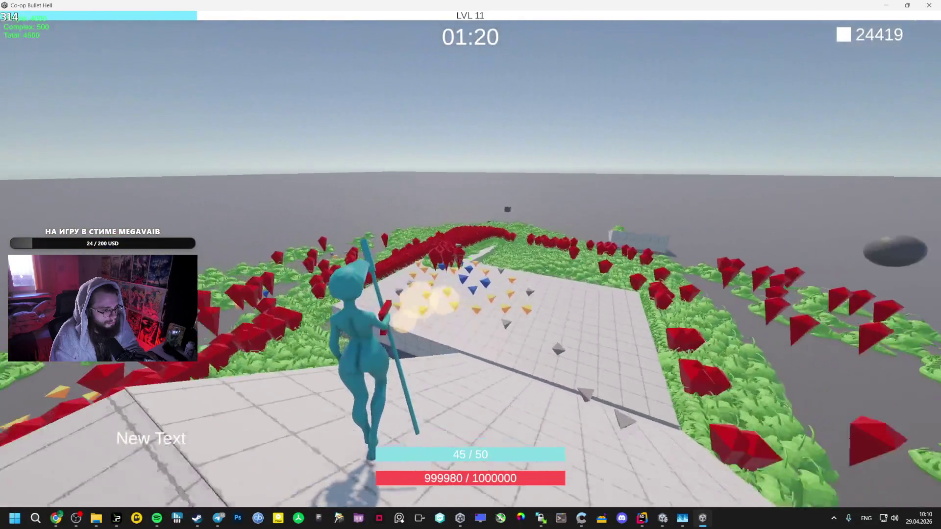
pyautogui.press('w')
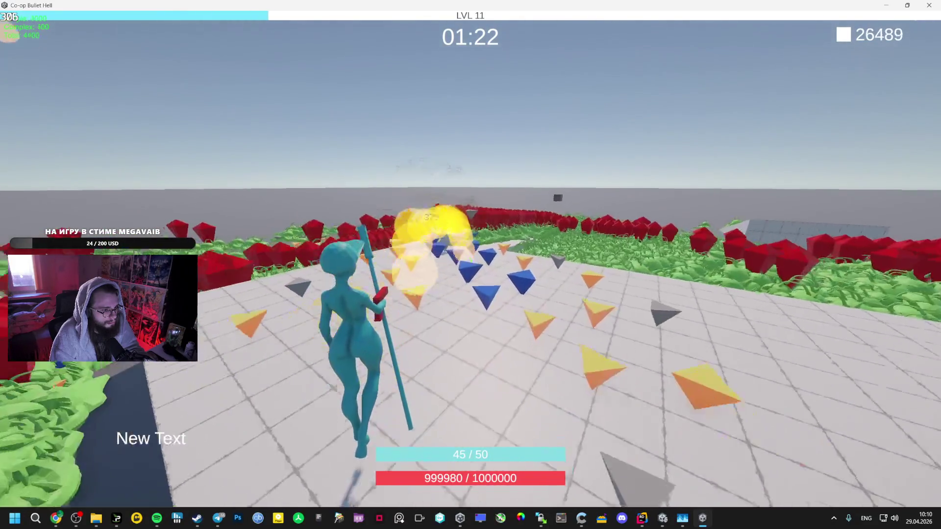
pyautogui.press('w')
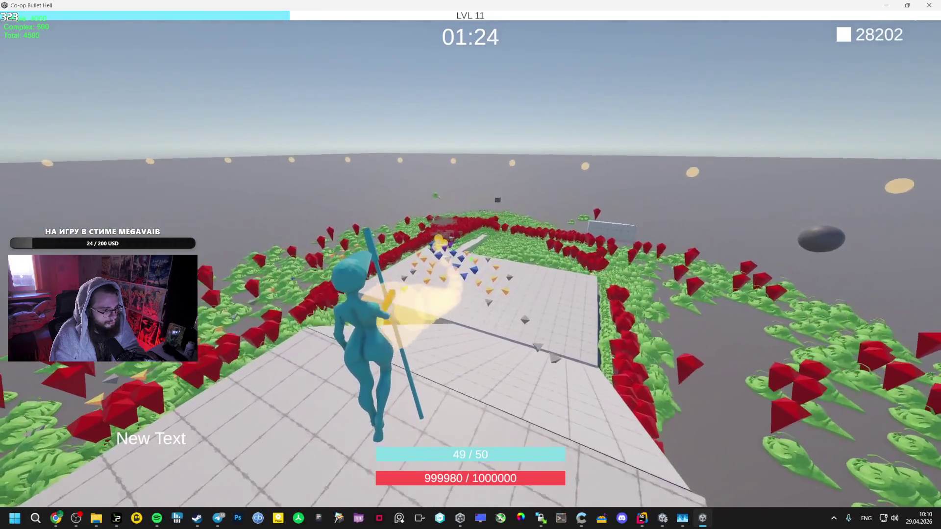
pyautogui.press('w')
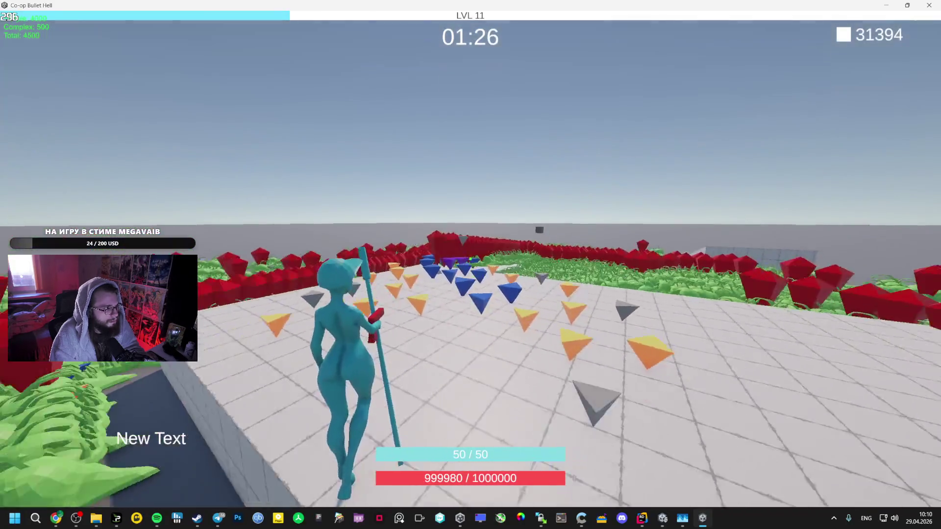
pyautogui.press('w')
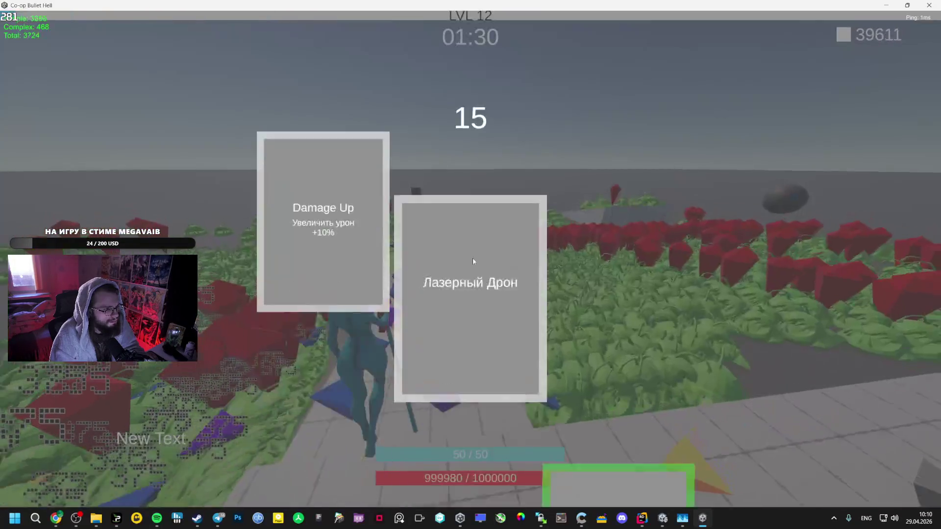
pyautogui.click(497, 247)
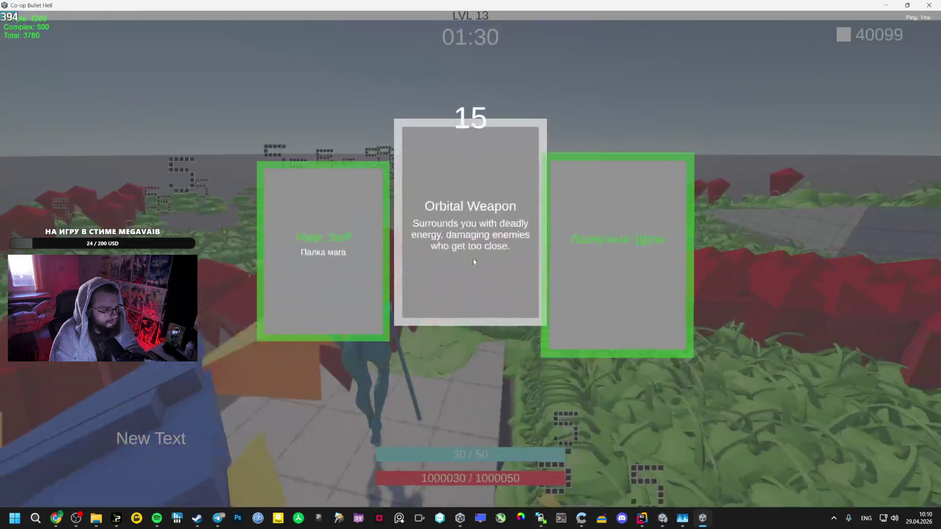
pyautogui.click(431, 254)
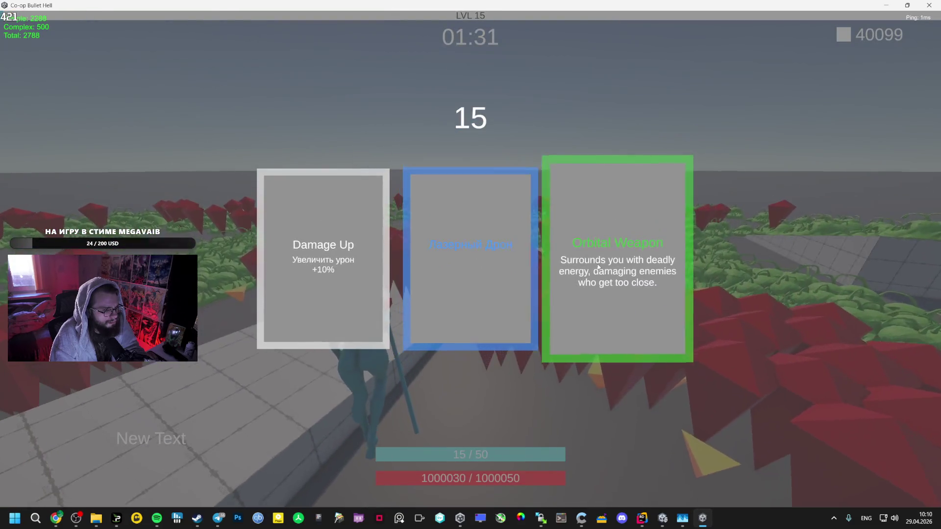
pyautogui.click(478, 259)
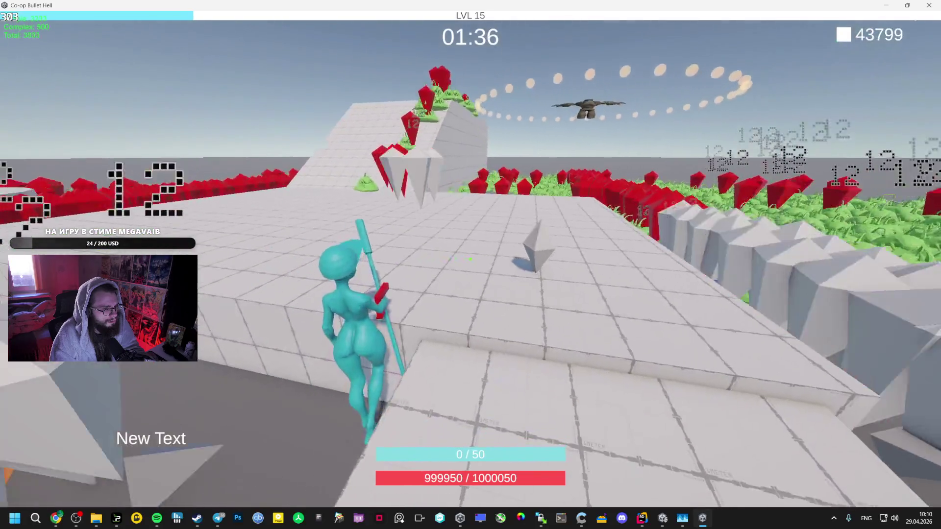
pyautogui.press('Escape')
pyautogui.click(464, 235)
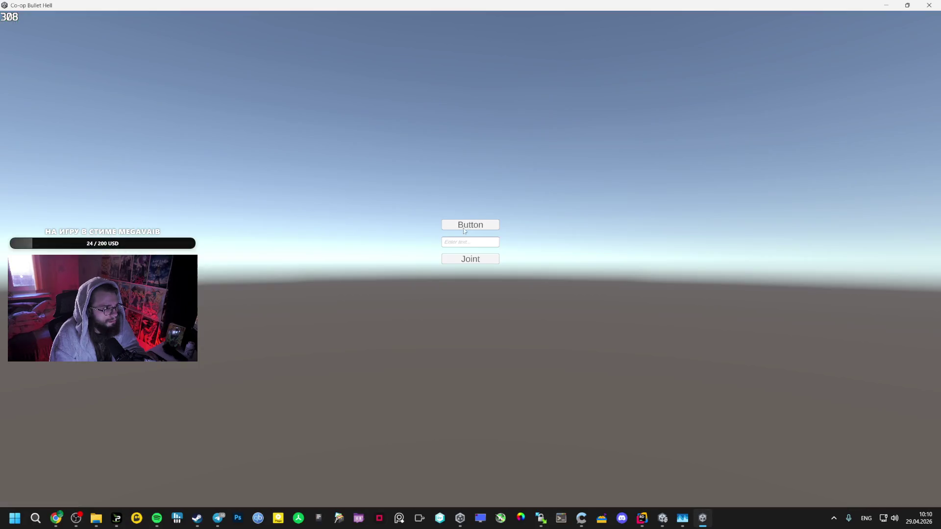
# - Start a new game and run onto the white platform into the trench between red crystals
pyautogui.click(466, 225)
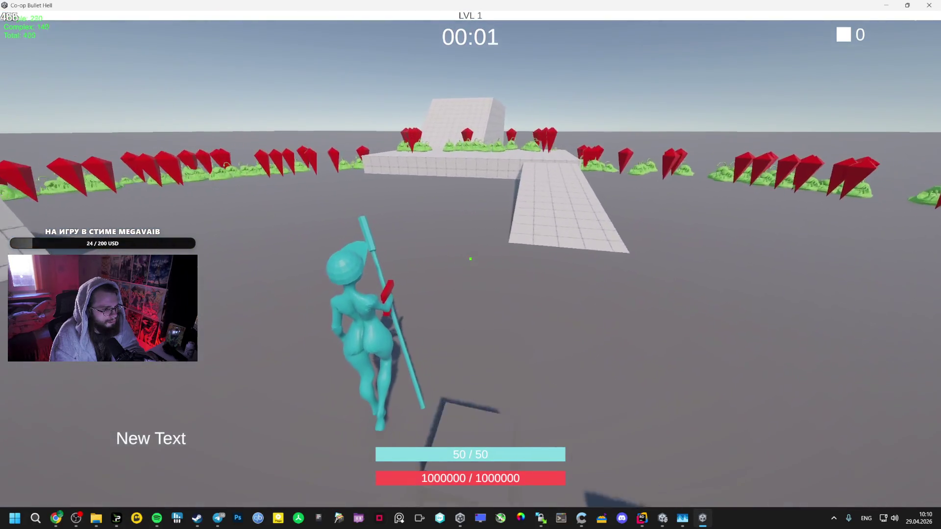
pyautogui.press('w')
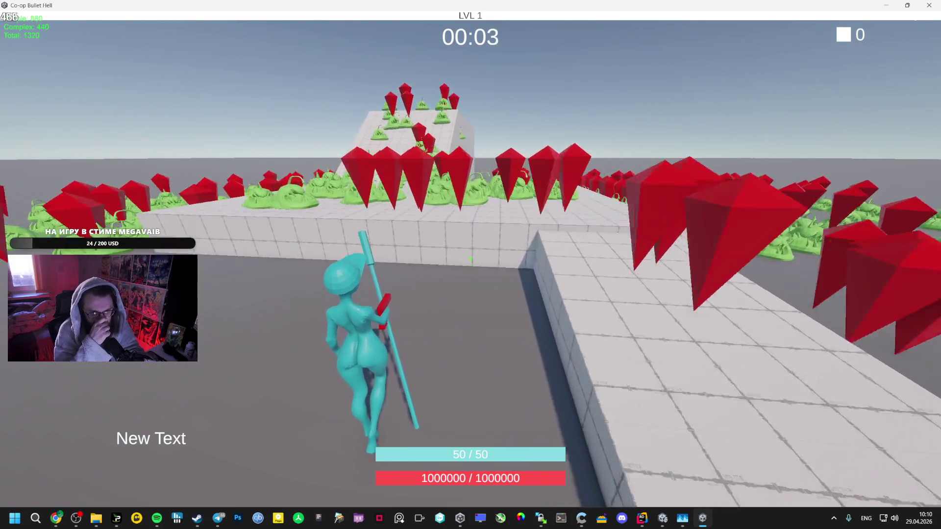
pyautogui.press('w')
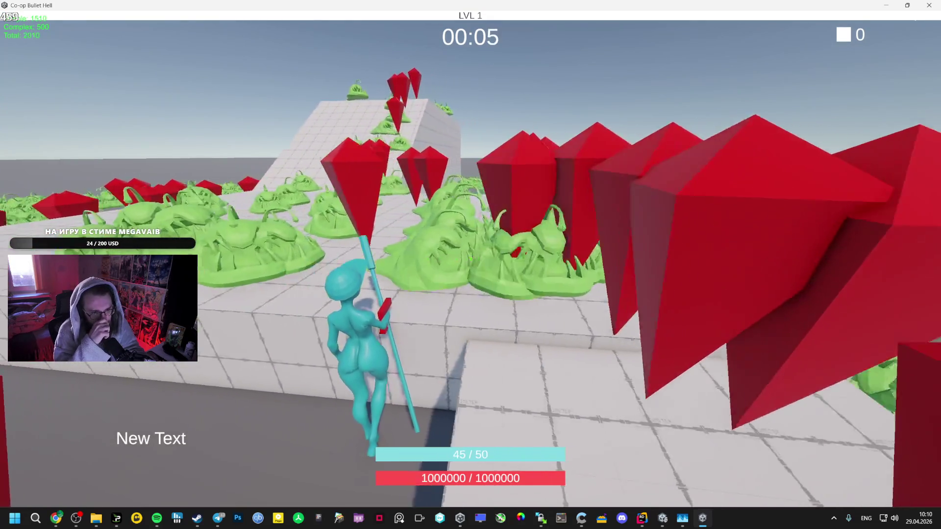
pyautogui.press('w')
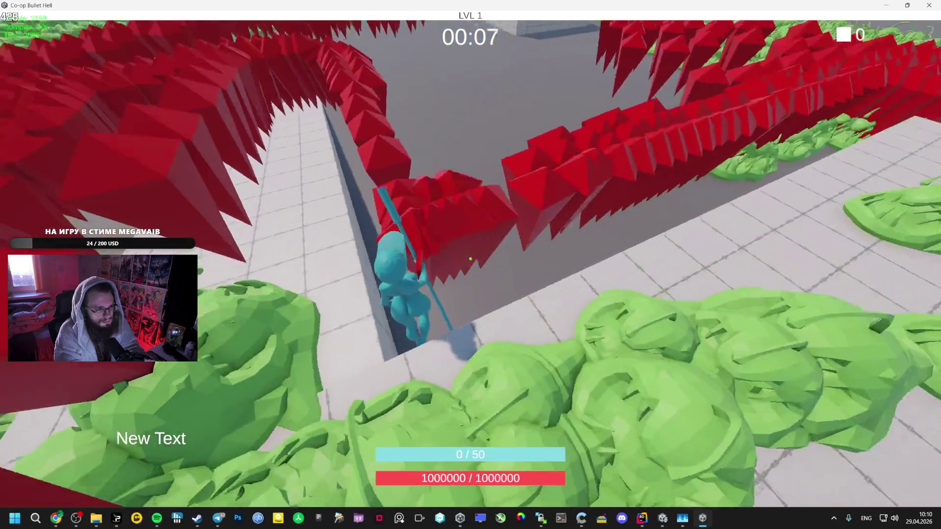
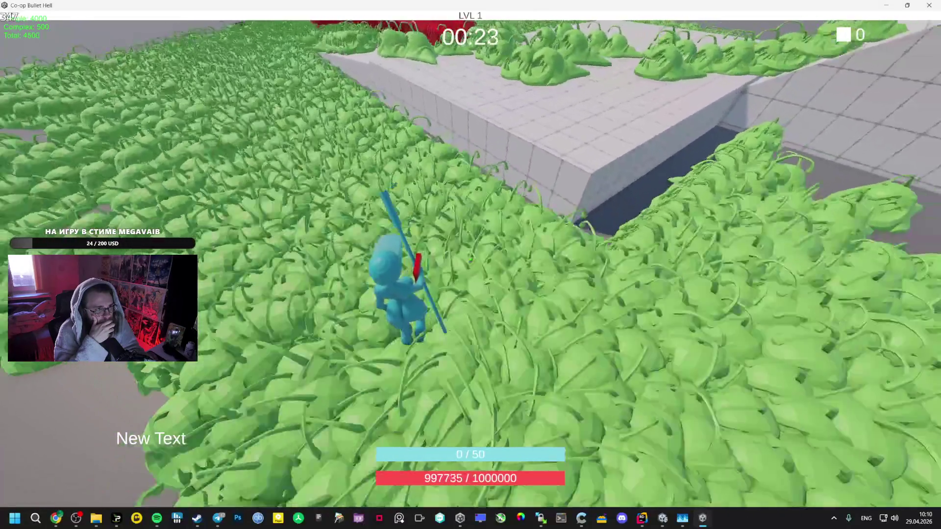
# - Walk onto the tiled platform toward the red elites, drop off its edge and climb back on
pyautogui.press('w')
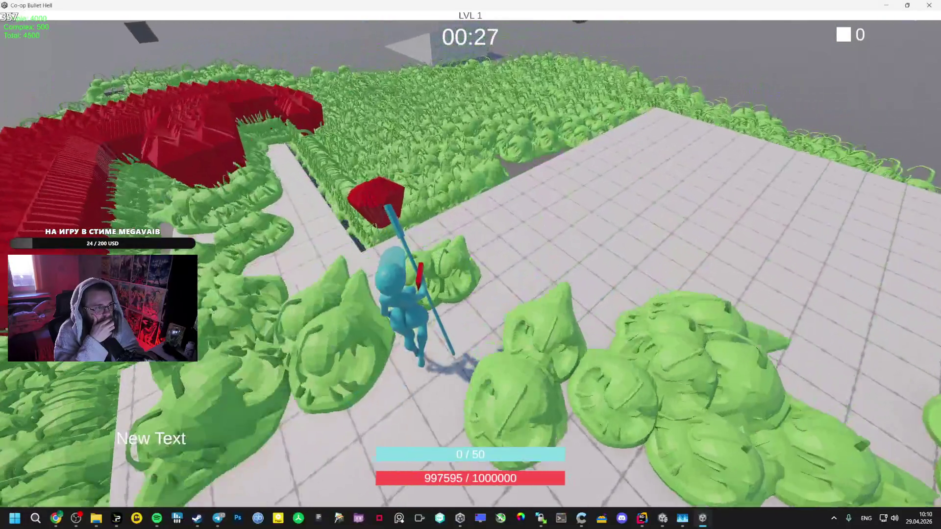
pyautogui.press('w')
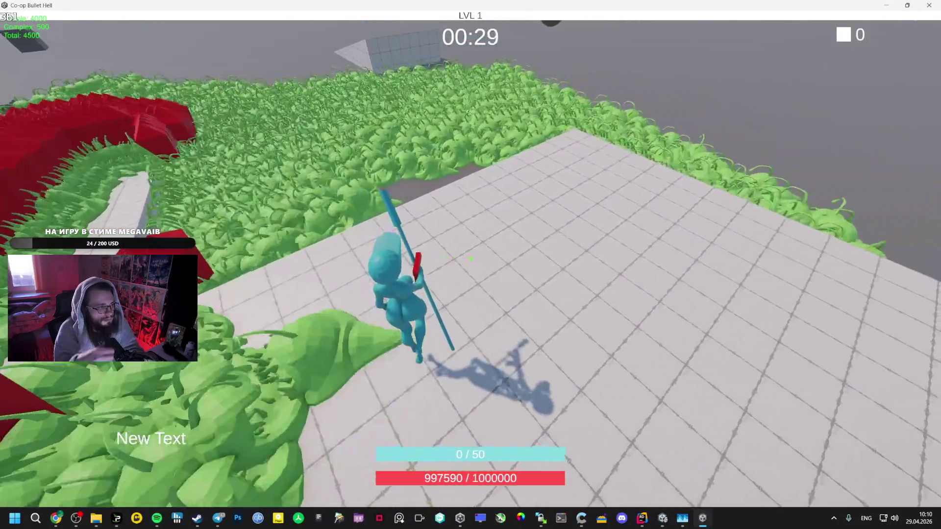
pyautogui.press('w')
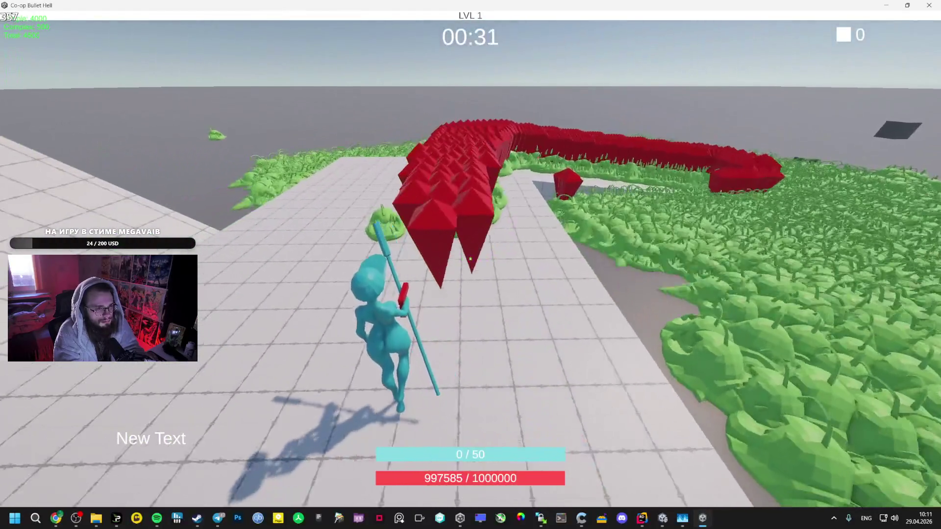
pyautogui.press('w')
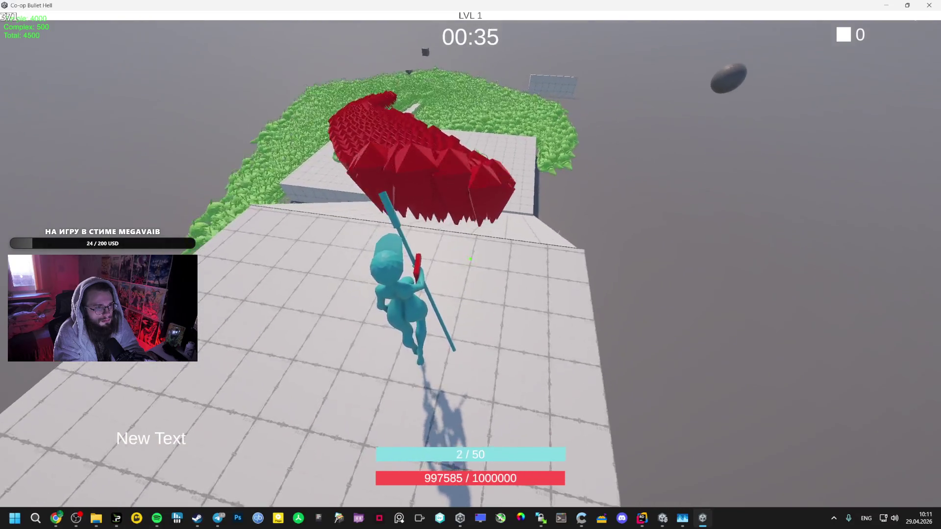
pyautogui.press('w')
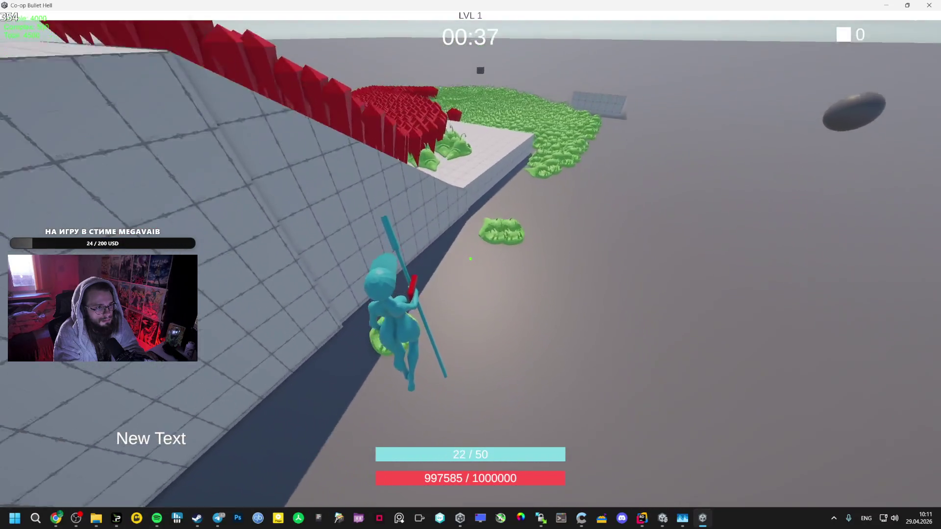
pyautogui.press('w')
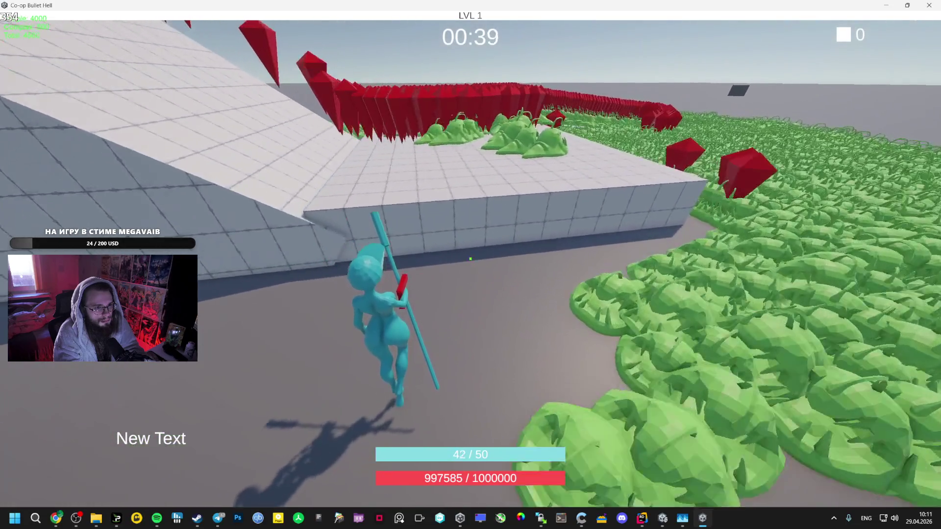
pyautogui.press('w')
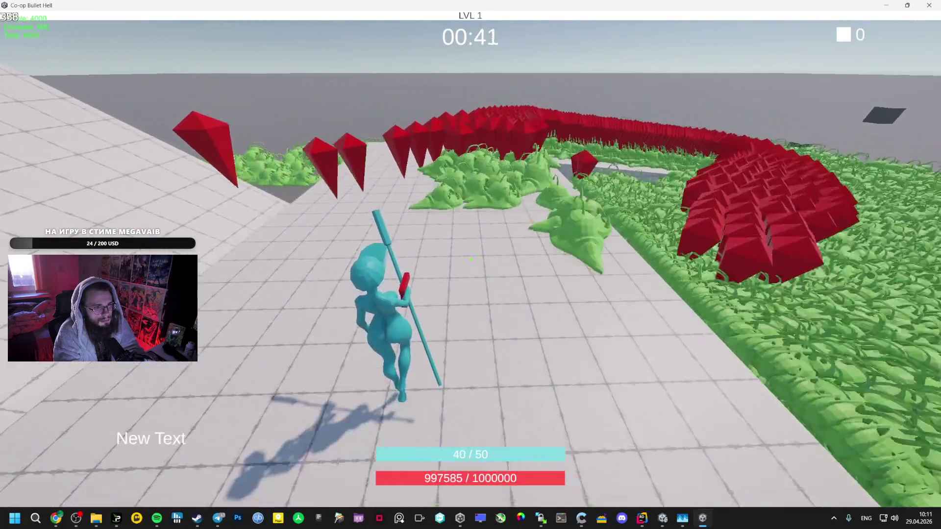
# - Run along the platform past the green crowds, step off its left edge, then switch to AI Studio
pyautogui.press('w')
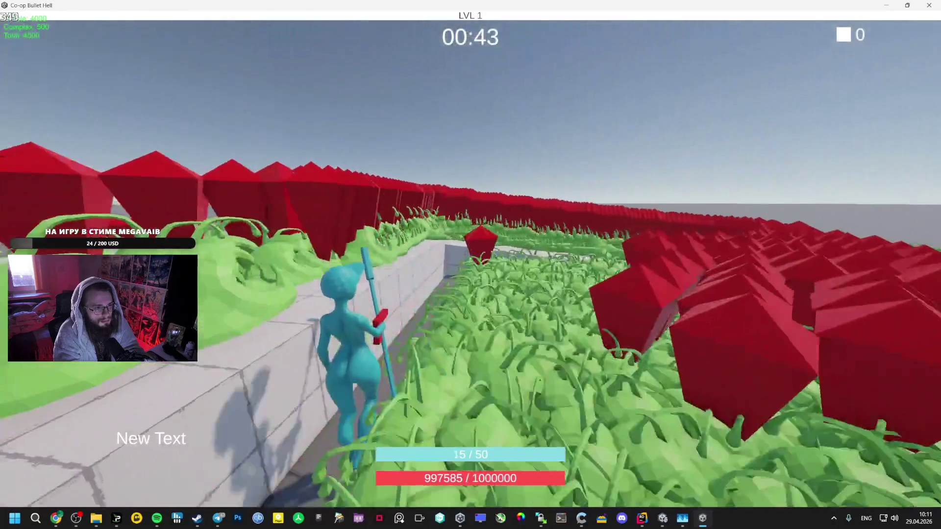
pyautogui.press('w')
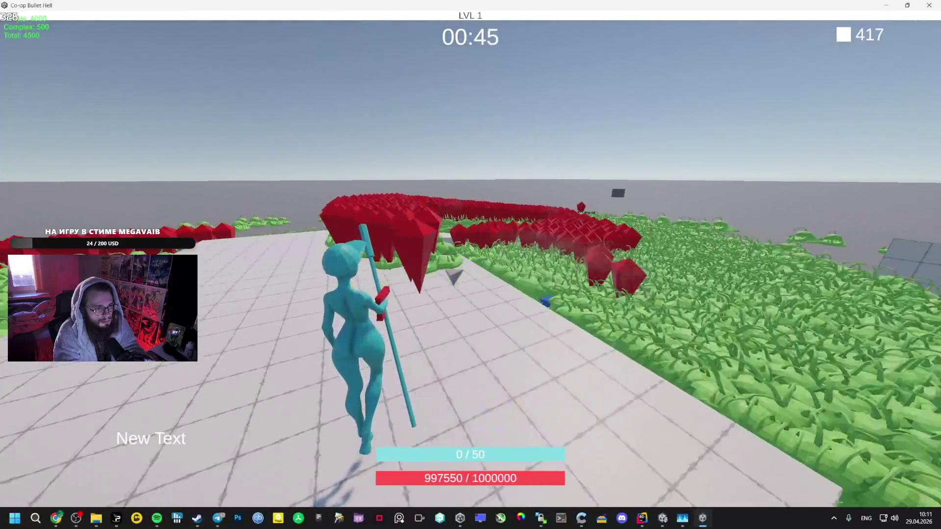
pyautogui.press('w')
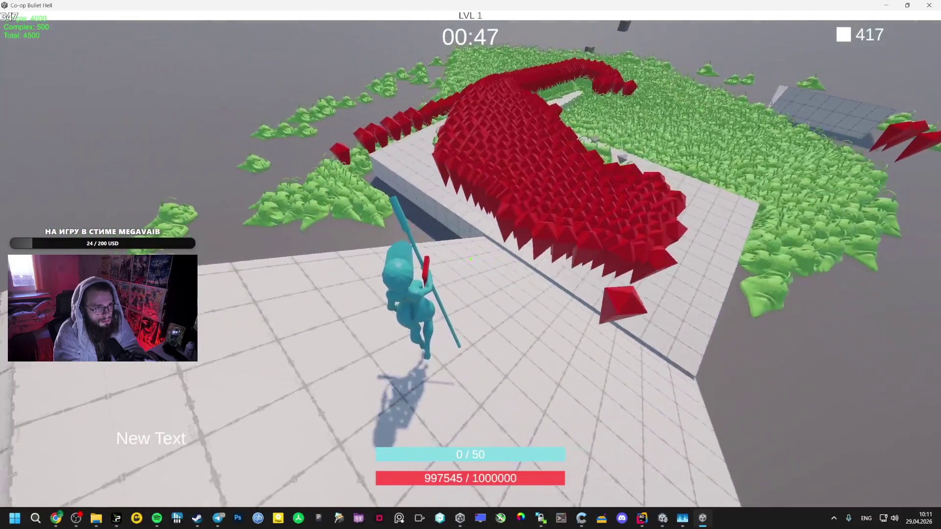
pyautogui.press('w')
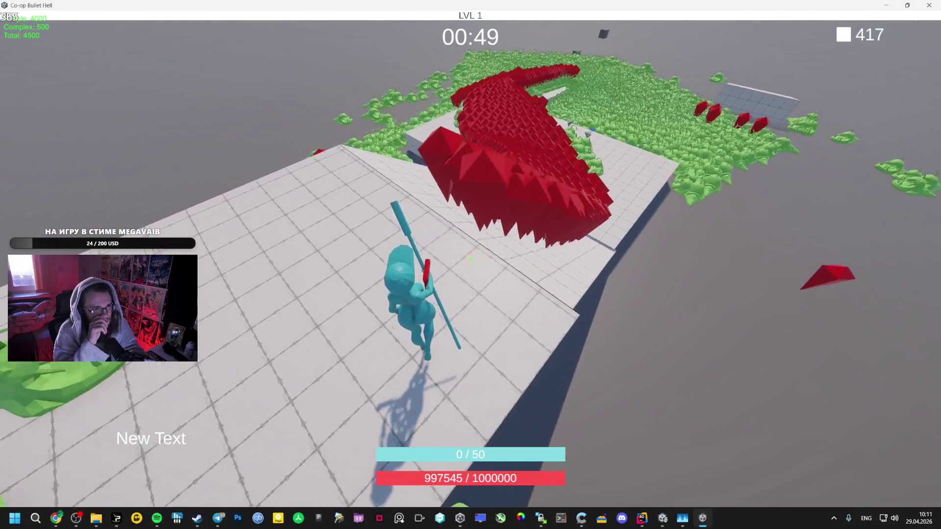
pyautogui.press('w')
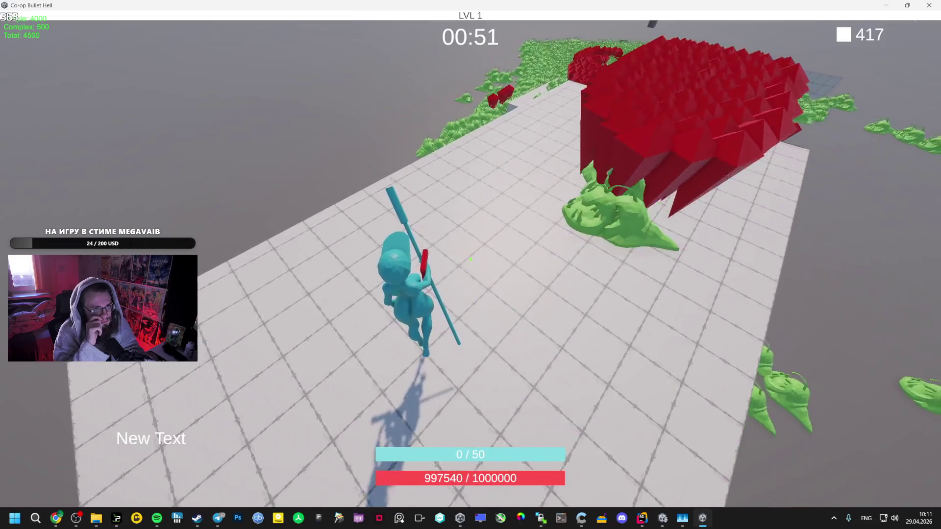
pyautogui.press('w')
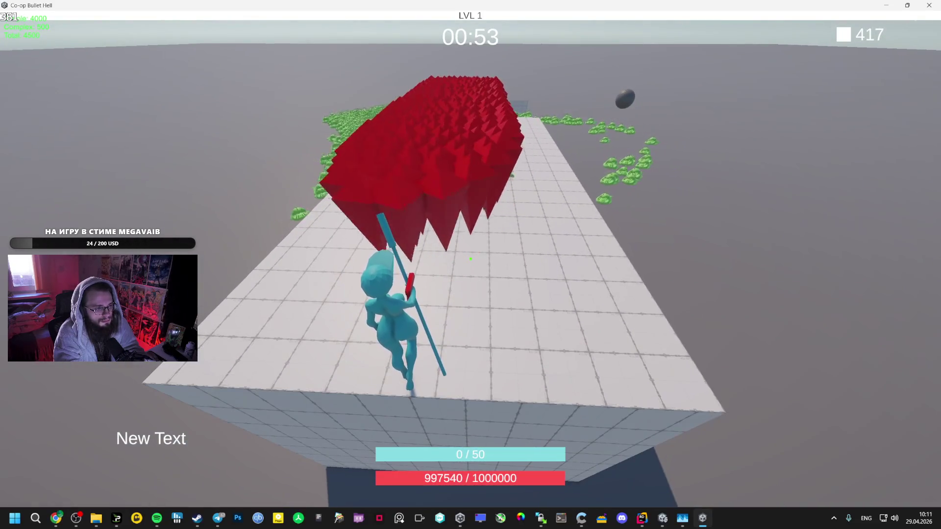
pyautogui.press('a')
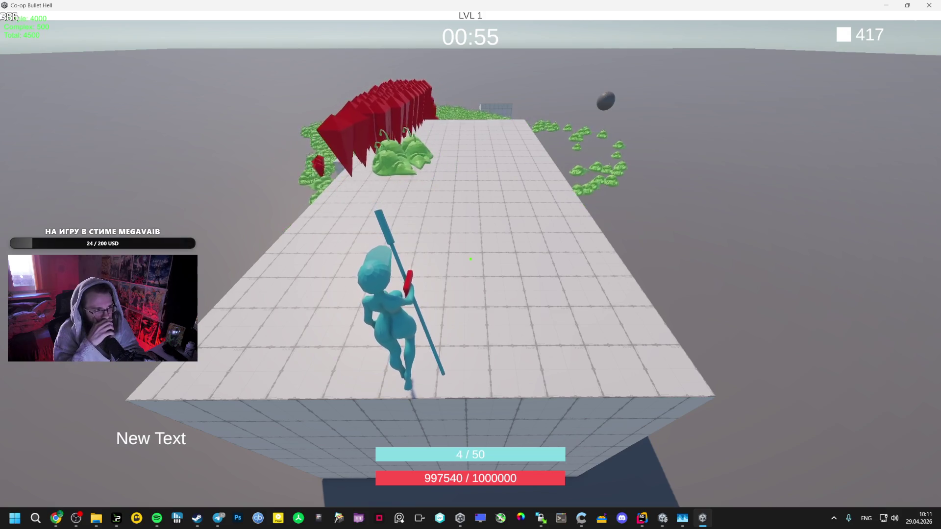
pyautogui.press('a')
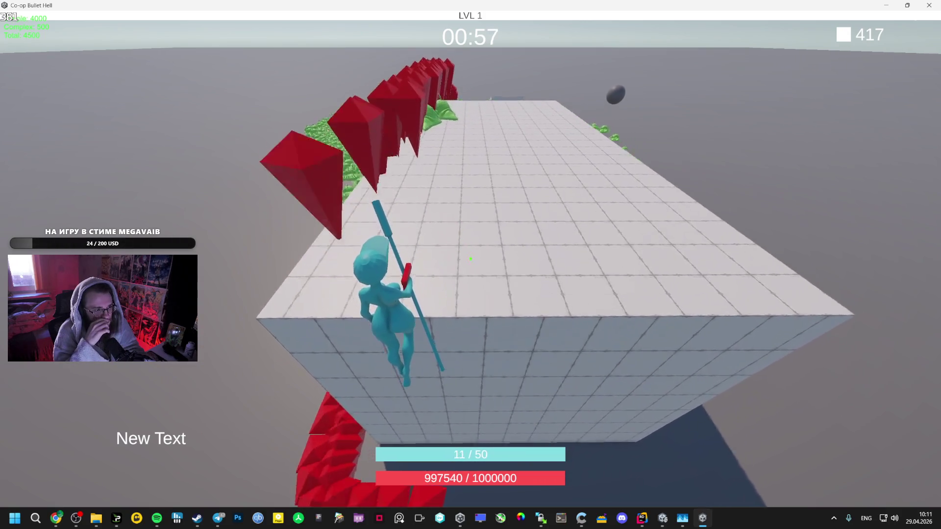
pyautogui.hotkey('alt', 'Tab')
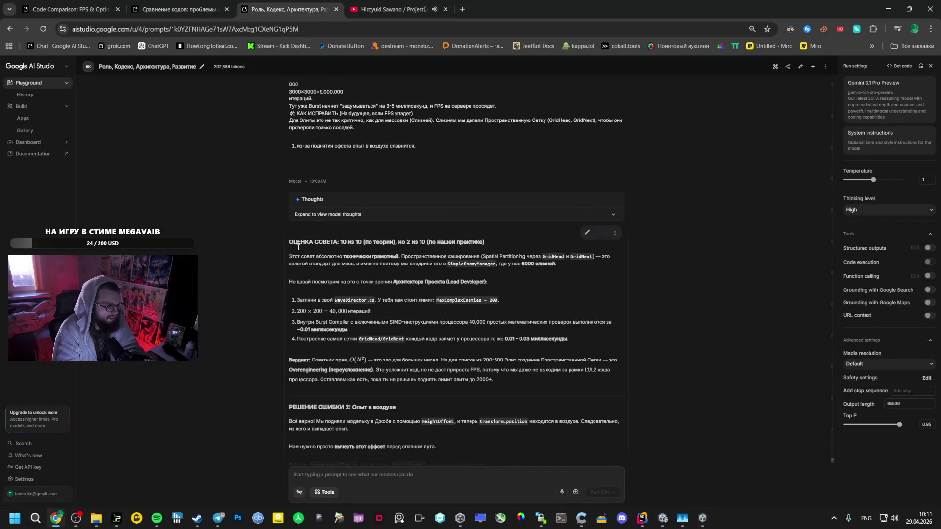
# - Below Gemini's reply, type in Russian that elites, like SimpleEnemy, rise up when pushed
pyautogui.scroll(-5, 374, 427)
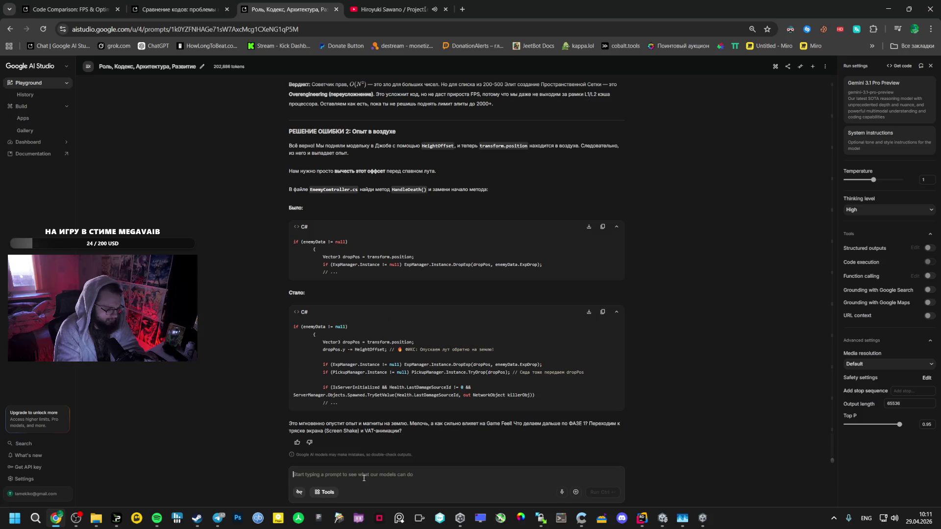
pyautogui.write('n')
pyautogui.press('BackSpace')
pyautogui.hotkey('alt', 'shift')
pyautogui.write('т')
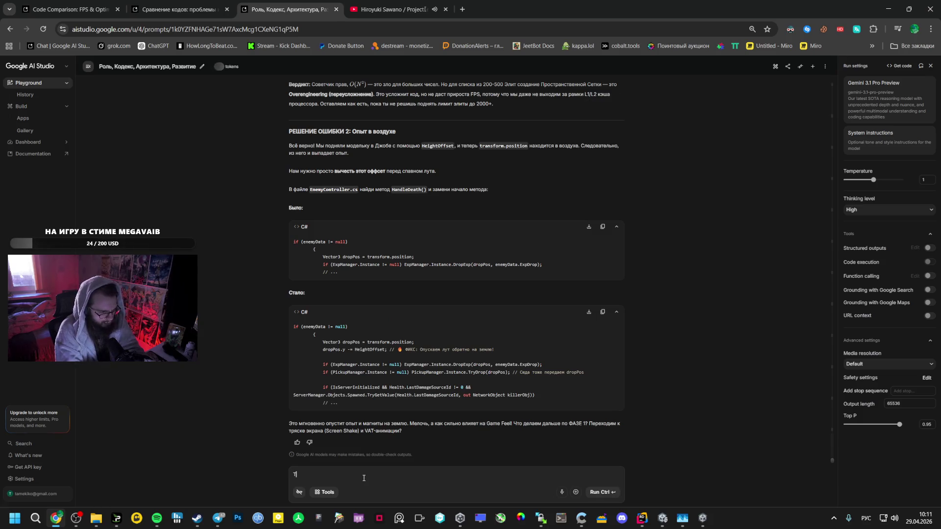
pyautogui.write(' проблемы что и у')
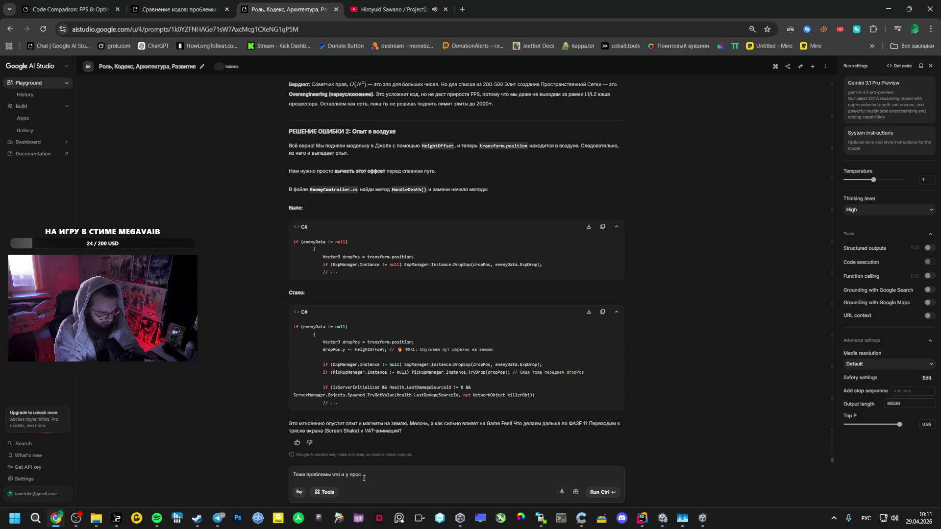
pyautogui.hotkey('alt', 'shift')
pyautogui.write('Simple')
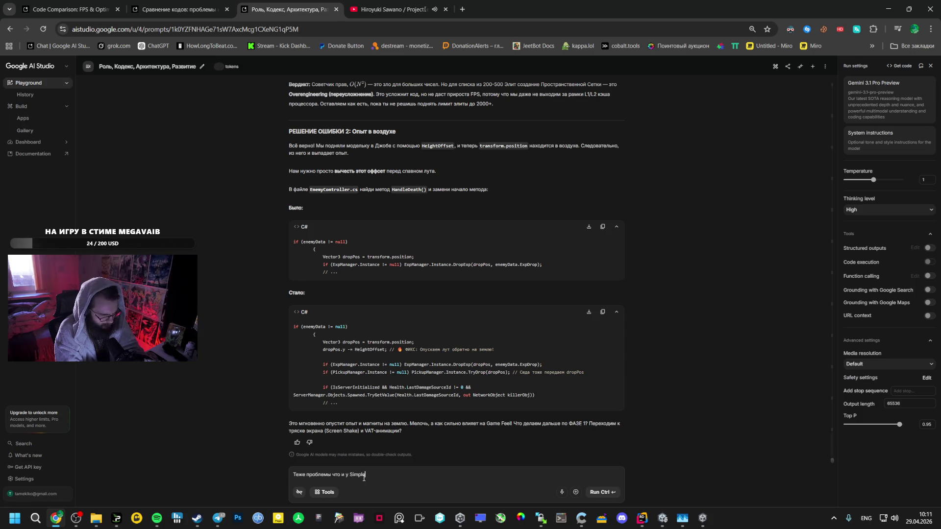
pyautogui.write('Enemy,')
pyautogui.hotkey('alt', 'shift')
pyautogui.write('мо')
pyautogui.press('BackSpace')
pyautogui.write('гут поднятся')
pyautogui.write(' на высоту если затолкают')
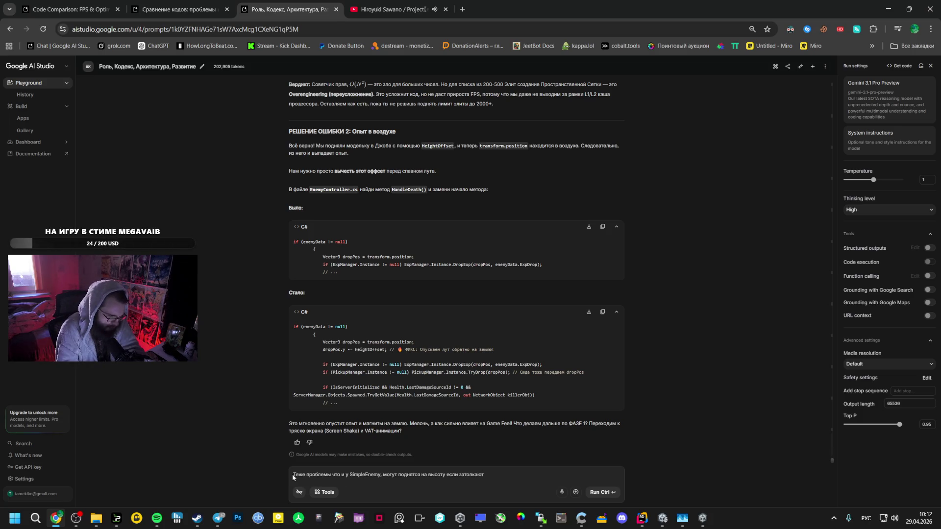
# - Number the point '1.', start a new prompt line, and close the extra YouTube tab
pyautogui.write('1.')
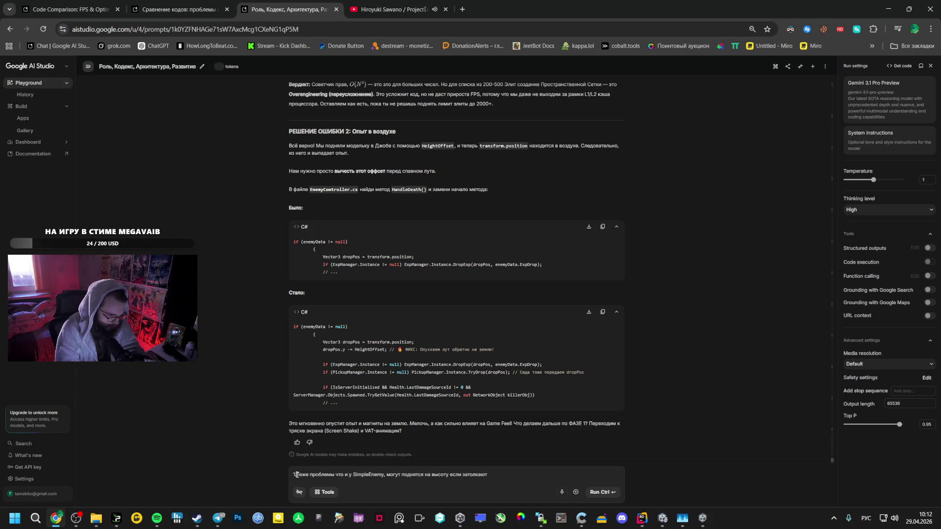
pyautogui.click(517, 472)
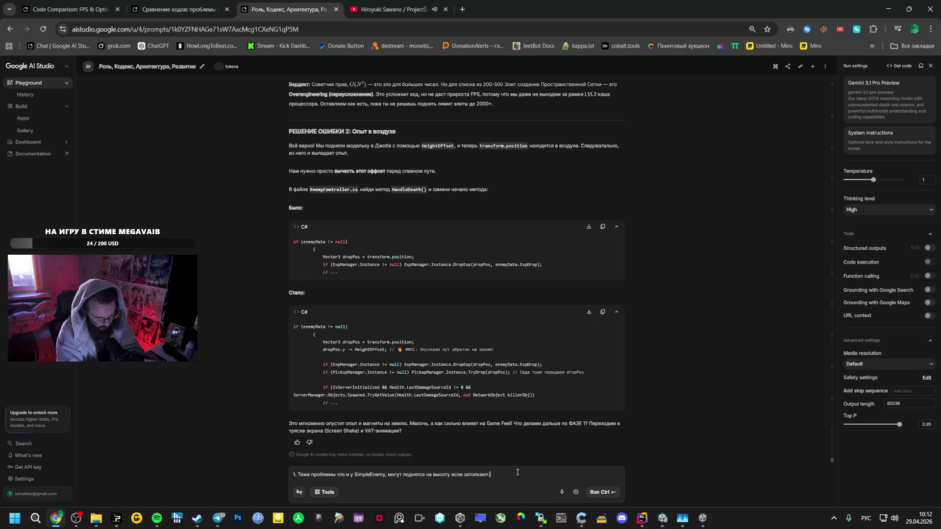
pyautogui.write('Чи')
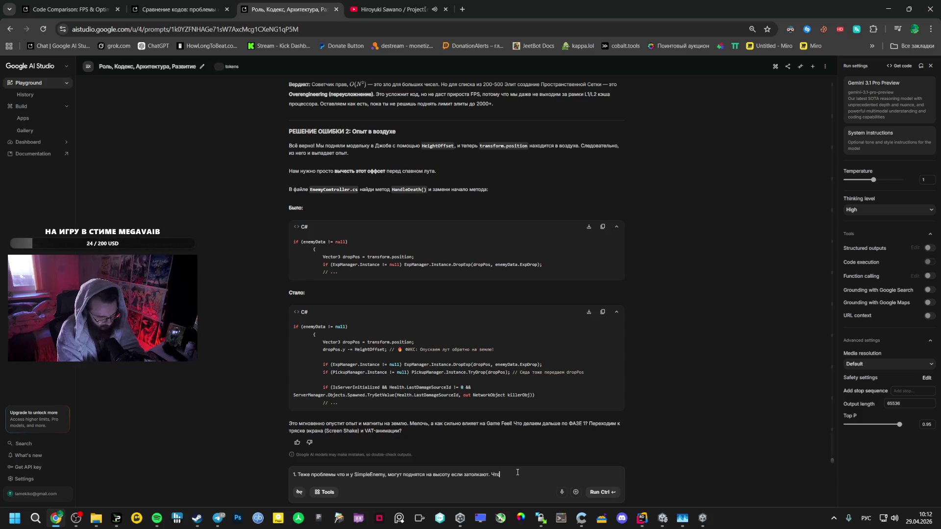
pyautogui.write('еще есть.')
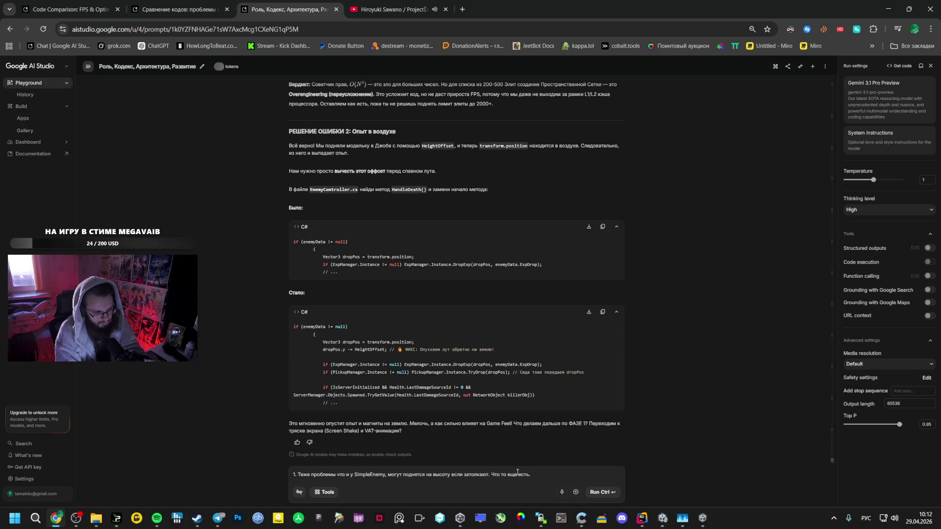
pyautogui.press('Return')
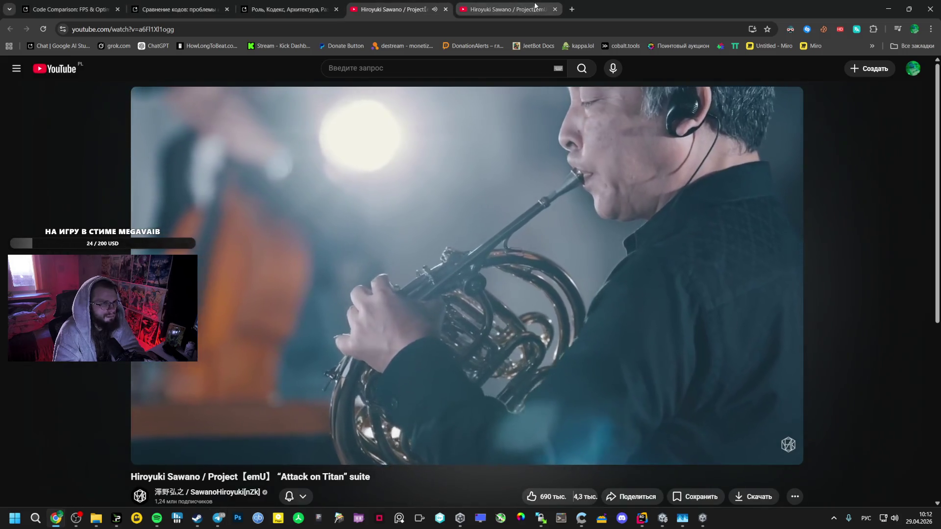
pyautogui.middleClick(521, 7)
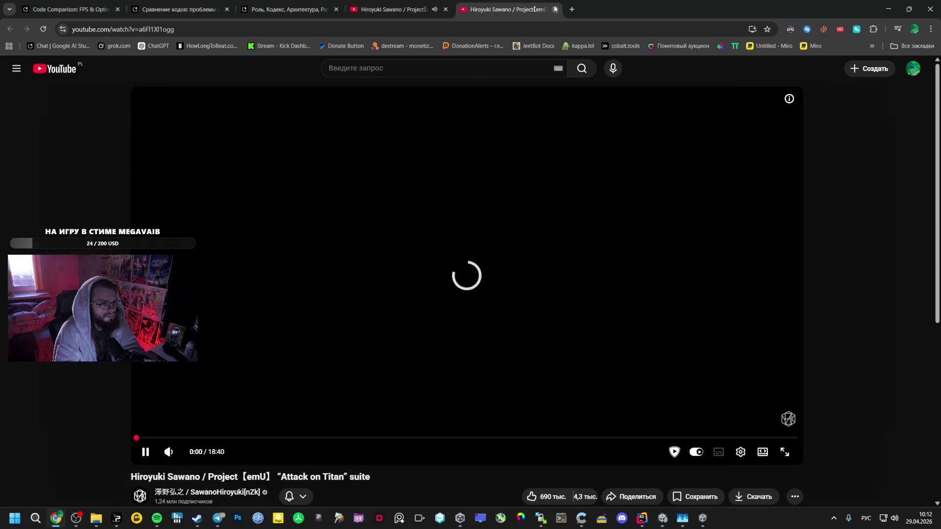
pyautogui.click(248, 4)
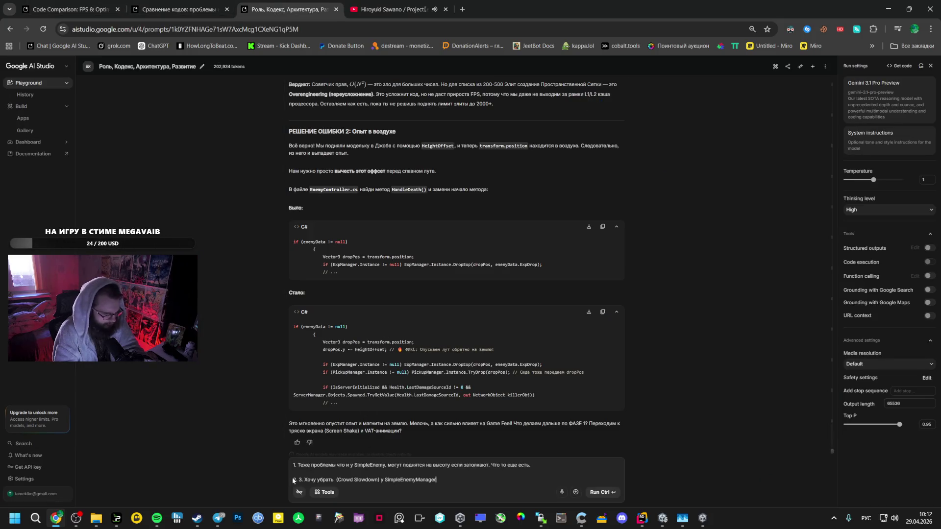
# - Fix the wrong-layout typing and write 'простых врагов' in the second point
pyautogui.press('BackSpace')
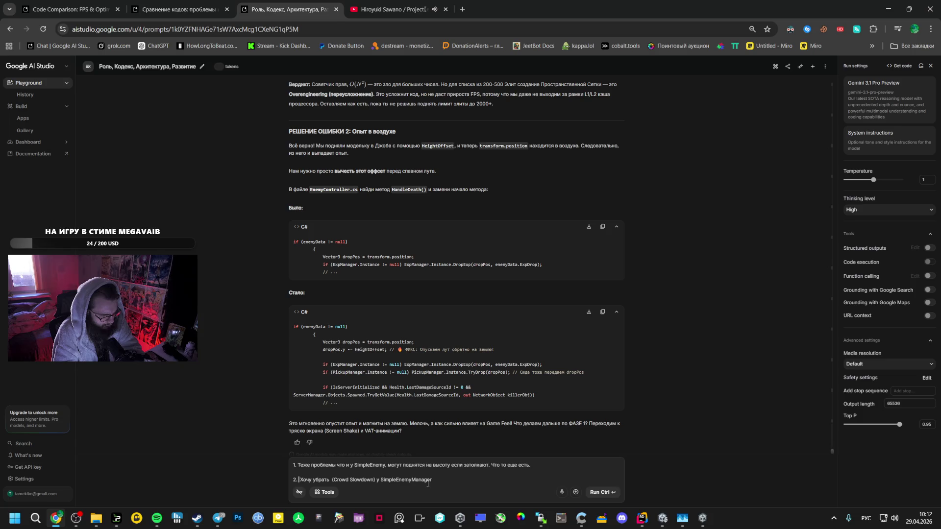
pyautogui.hotkey('alt', 'shift')
pyautogui.write('ghjcn')
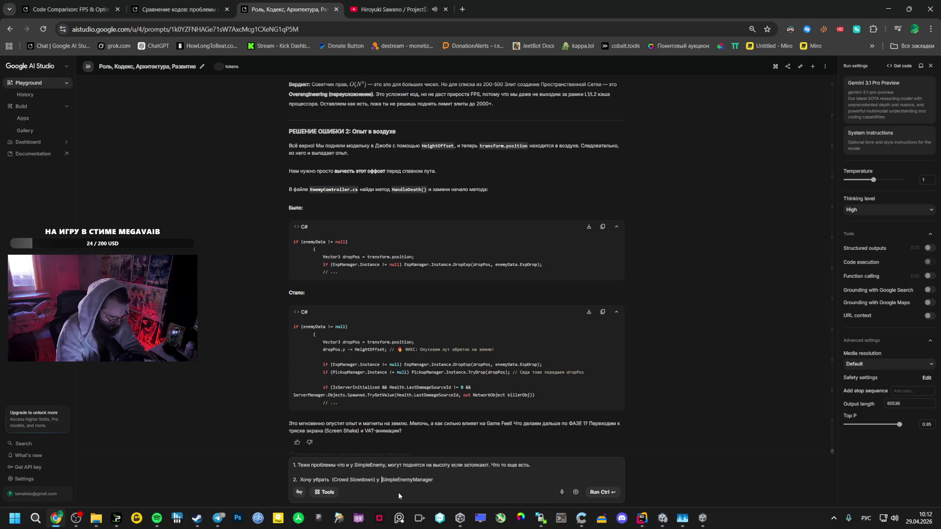
pyautogui.hotkey('alt', 'shift')
pyautogui.press('BackSpace')
pyautogui.press('BackSpace')
pyautogui.press('BackSpace')
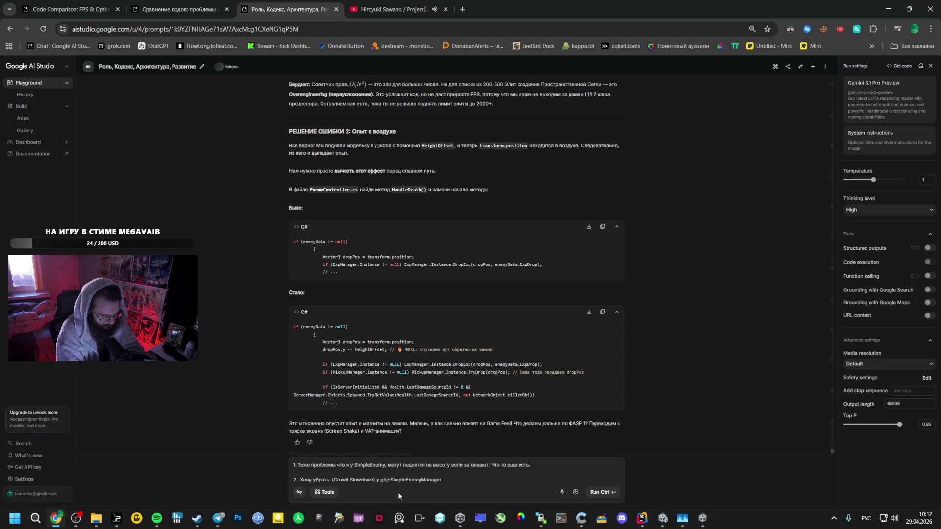
pyautogui.write('простых враг')
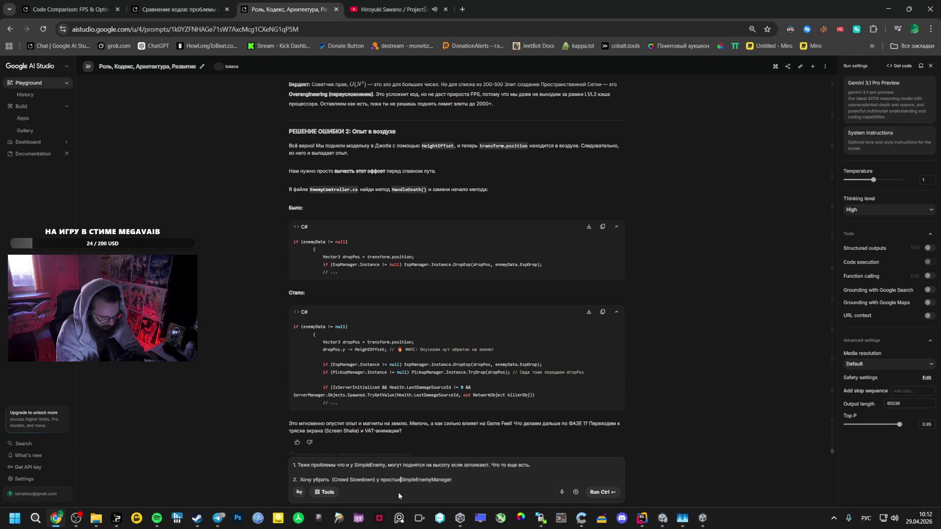
pyautogui.write('ов')
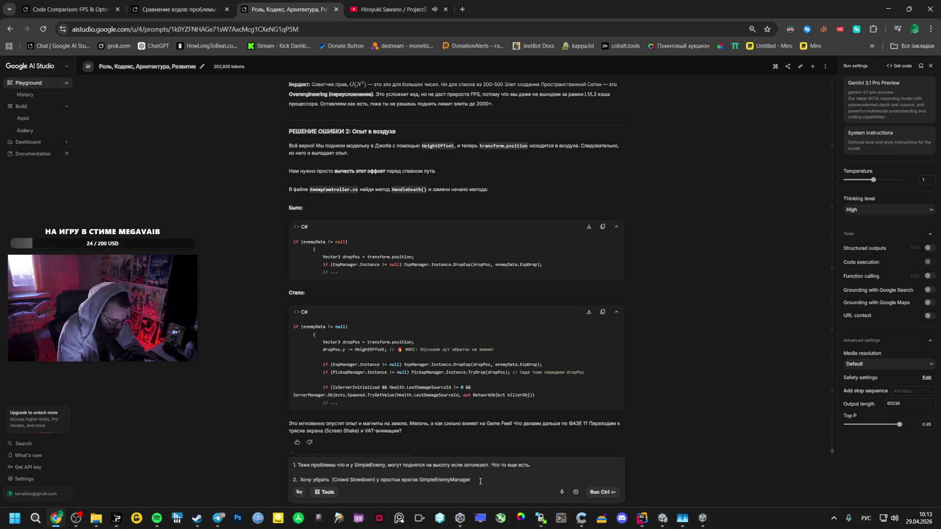
# - Trim the unwanted trailing phrases and send the two-point prompt to Gemini
pyautogui.write('. Т')
pyautogui.write('же они ')
pyautogui.write('и')
pyautogui.hotkey('ctrl', 'BackSpace')
pyautogui.hotkey('ctrl', 'BackSpace')
pyautogui.hotkey('ctrl', 'BackSpace')
pyautogui.write('так же не двигаются')
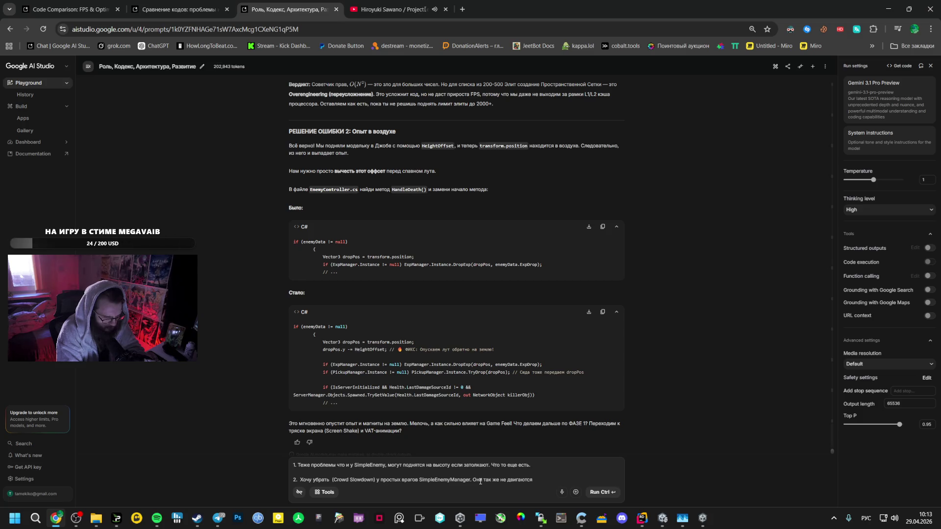
pyautogui.hotkey('ctrl', 'BackSpace')
pyautogui.hotkey('ctrl', 'BackSpace')
pyautogui.hotkey('ctrl', 'BackSpace')
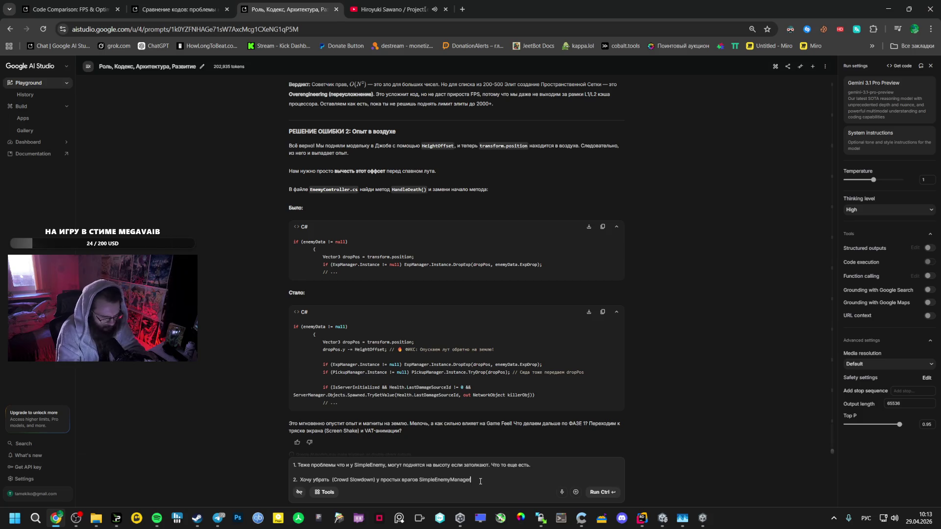
pyautogui.hotkey('ctrl', 'Return')
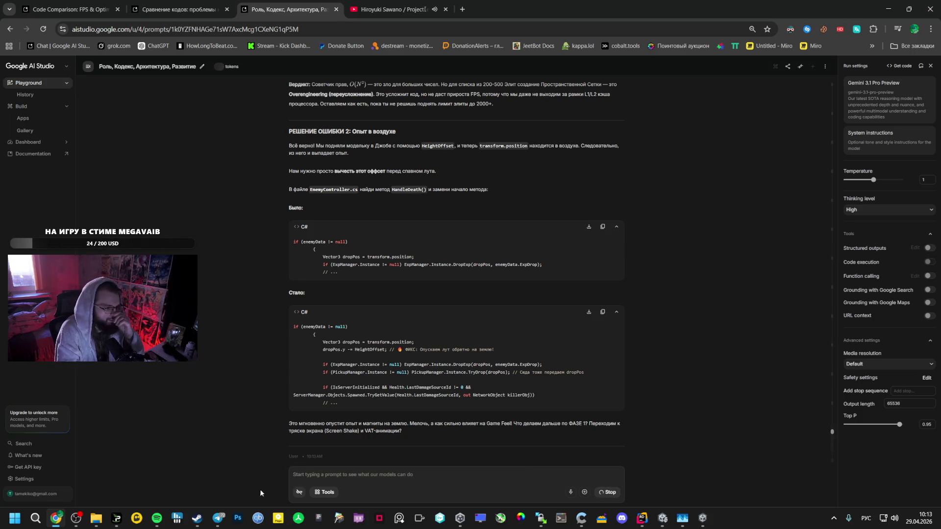
pyautogui.click(211, 521)
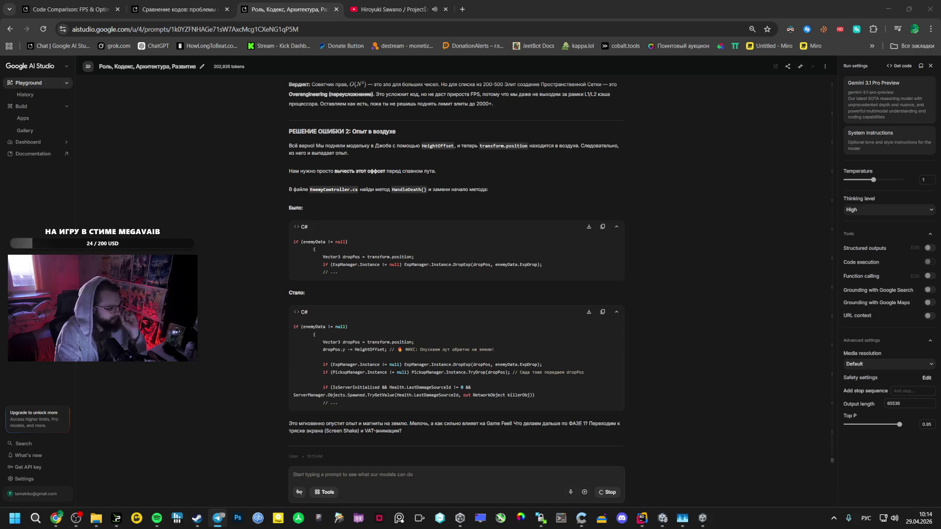
pyautogui.click(427, 5)
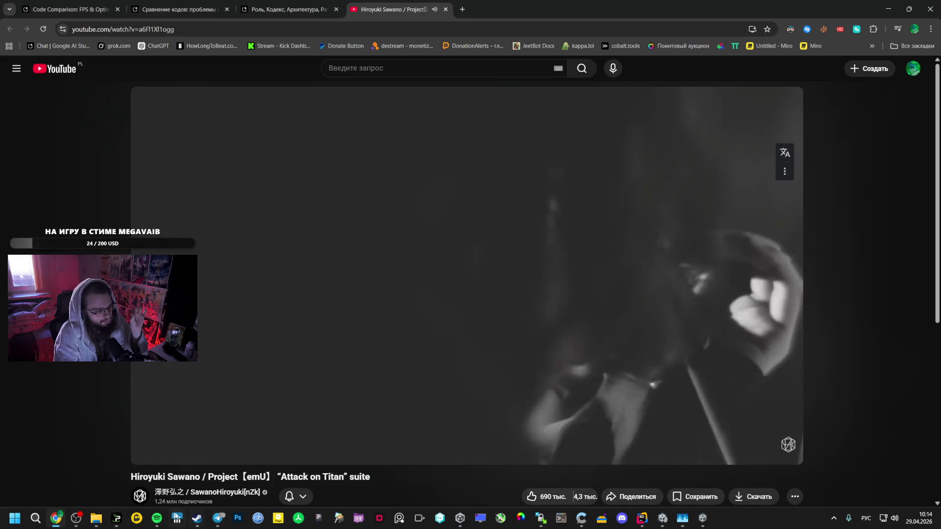
# - Play Echosmith's 'Cool Kids' from Любимые треки in Spotify and pause the YouTube video
pyautogui.click(157, 519)
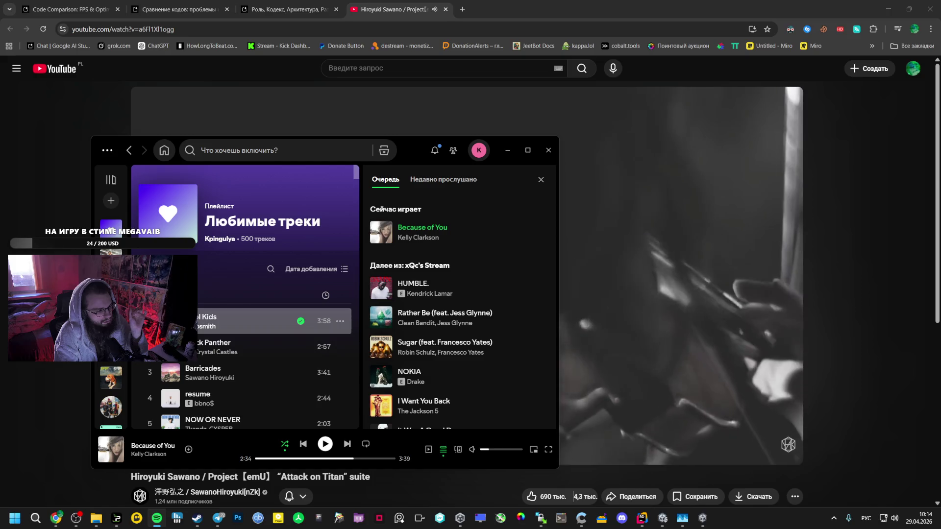
pyautogui.doubleClick(245, 321)
pyautogui.click(681, 274)
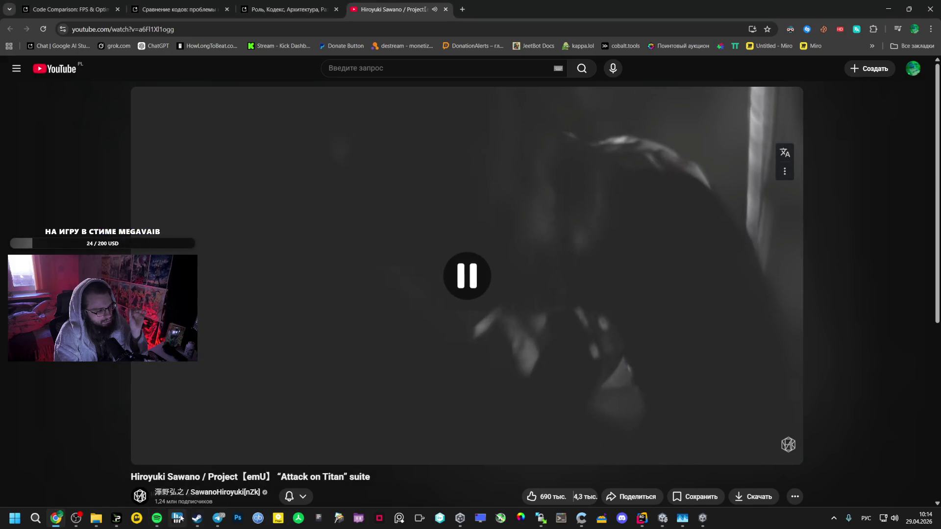
pyautogui.click(157, 518)
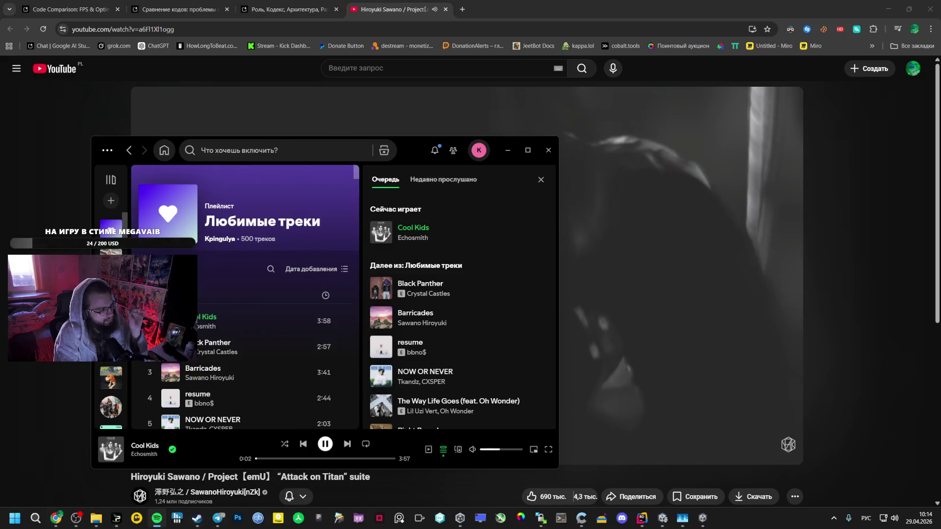
pyautogui.click(290, 9)
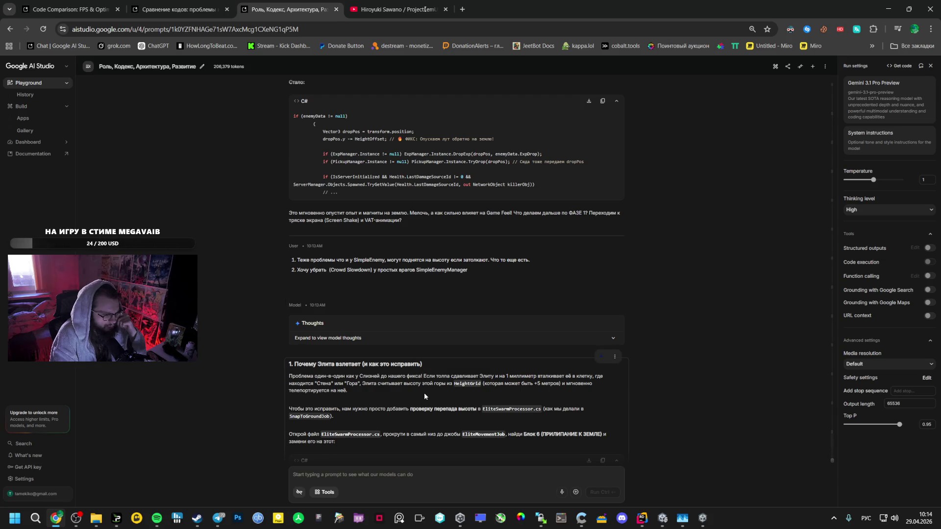
# - Scroll to Gemini's Block 6 ground-snap C# code, select it and copy it via Копировать
pyautogui.scroll(-1, 425, 393)
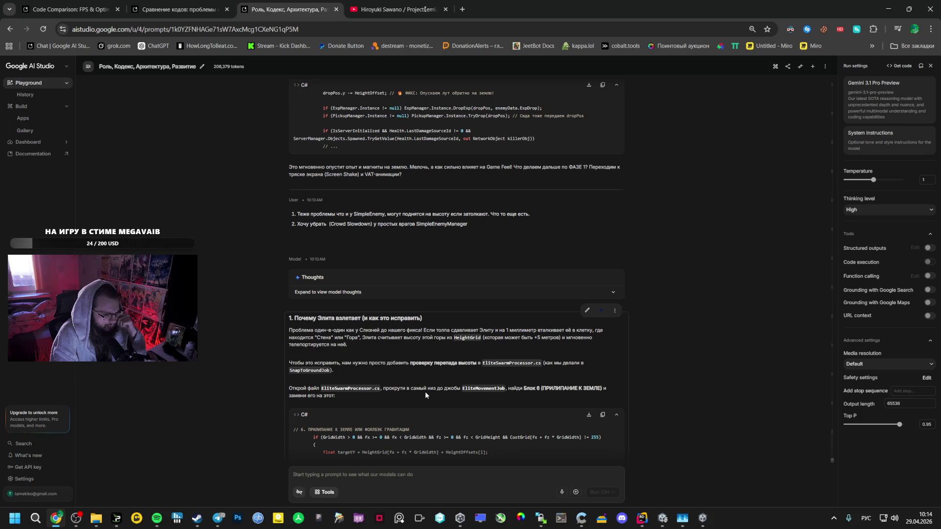
pyautogui.scroll(-1, 425, 392)
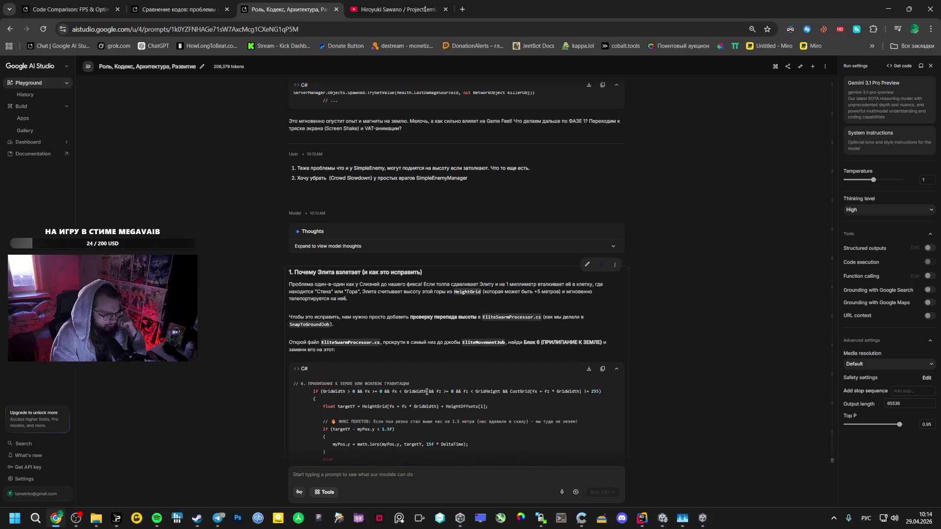
pyautogui.scroll(-1, 431, 395)
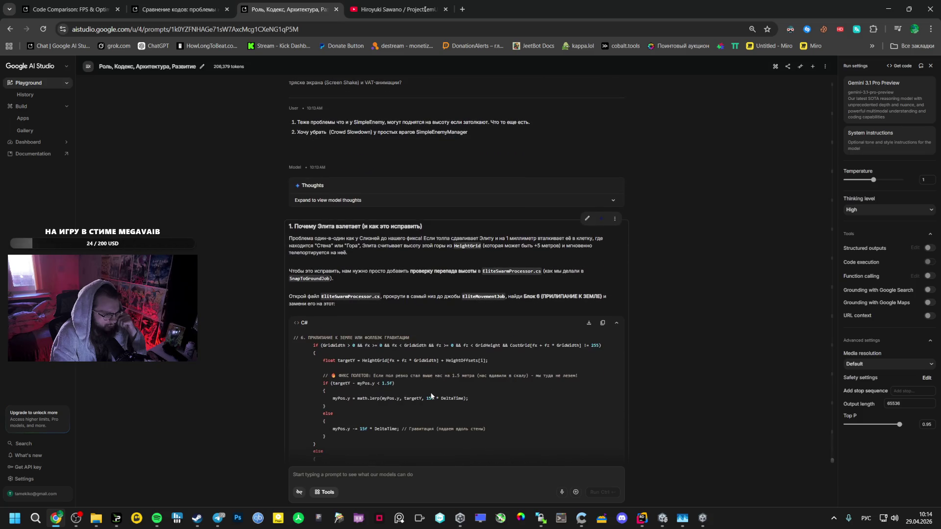
pyautogui.moveTo(310, 345)
pyautogui.mouseDown()
pyautogui.moveTo(403, 373)
pyautogui.moveTo(410, 318)
pyautogui.moveTo(389, 359)
pyautogui.moveTo(390, 397)
pyautogui.moveTo(369, 430)
pyautogui.mouseUp()
pyautogui.scroll(-2, 403, 372)
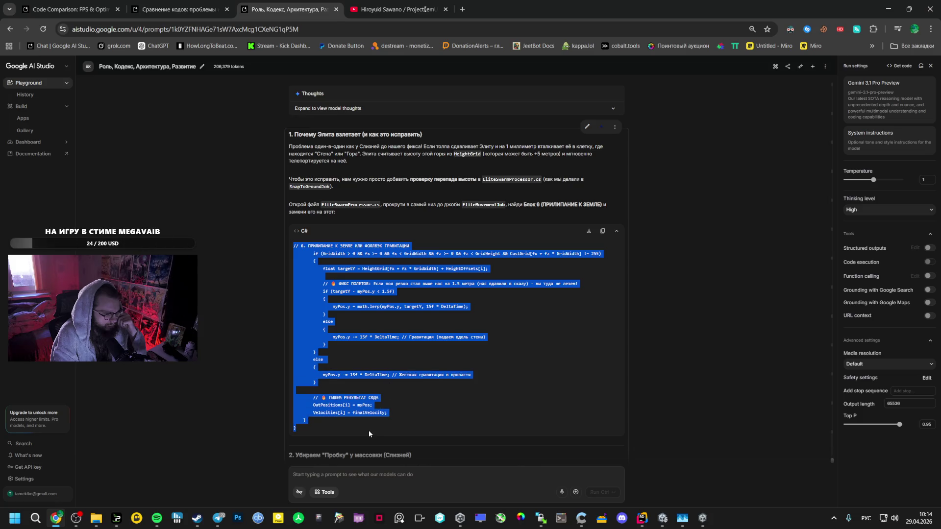
pyautogui.rightClick(349, 258)
pyautogui.click(364, 266)
# - Bring up EliteSwarmProcessor.cs in Rider and search it for the Block 6 section
pyautogui.click(642, 518)
pyautogui.scroll(-20, 625, 319)
pyautogui.scroll(-20, 607, 316)
pyautogui.scroll(-15, 579, 328)
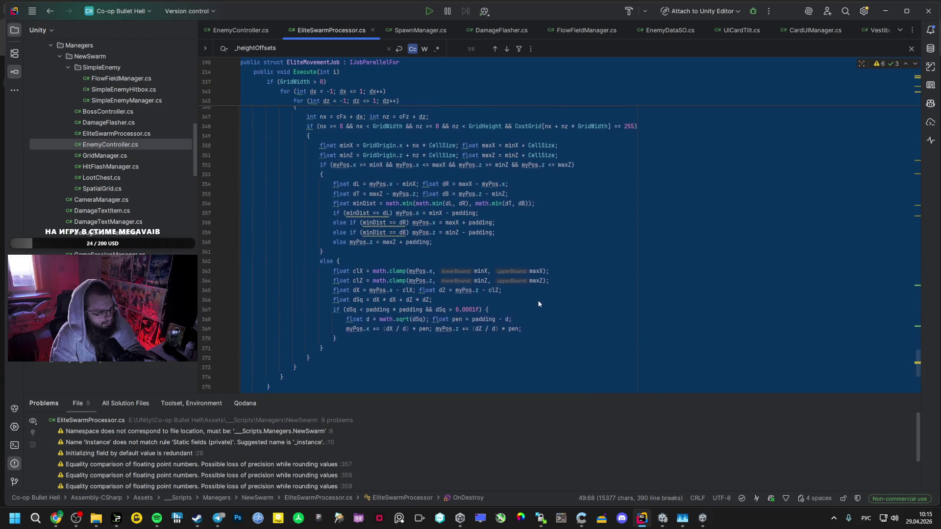
pyautogui.hotkey('ctrl', 'f')
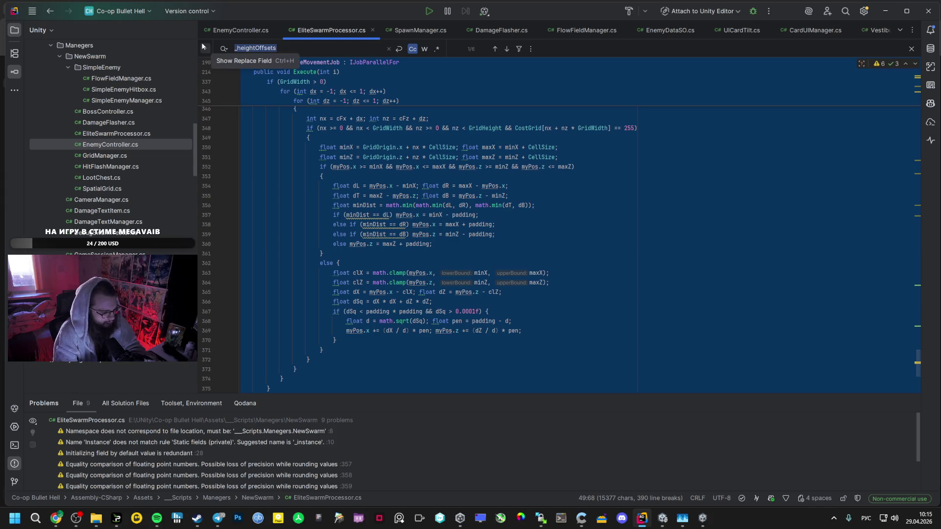
pyautogui.write('6')
pyautogui.press('BackSpace')
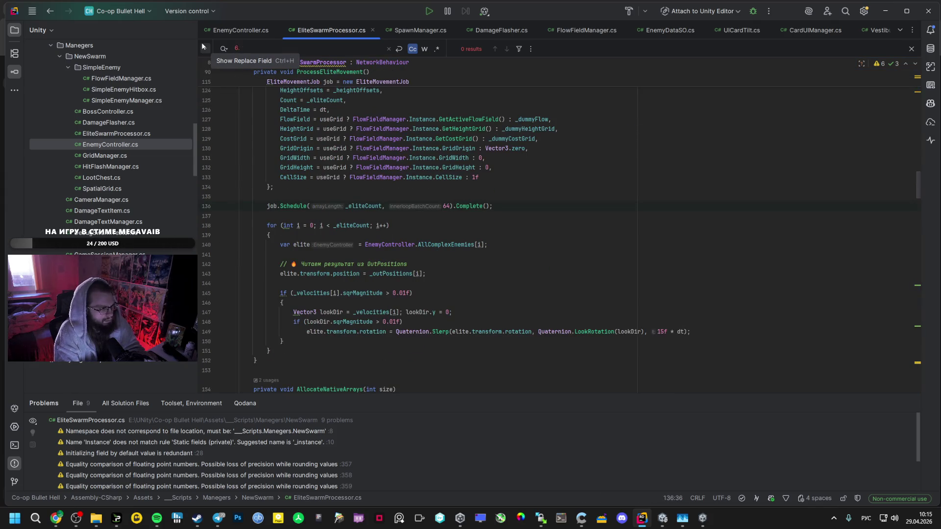
pyautogui.scroll(10, 547, 200)
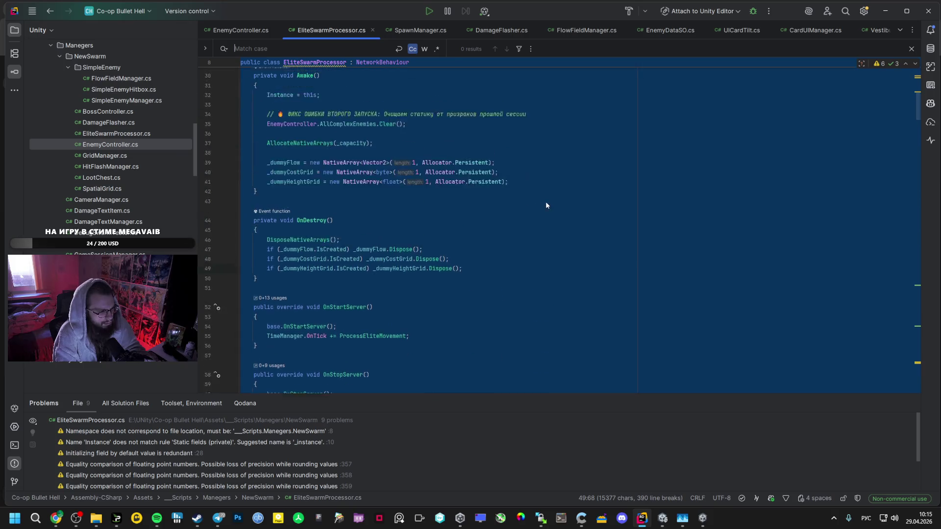
pyautogui.hotkey('alt', 'Tab')
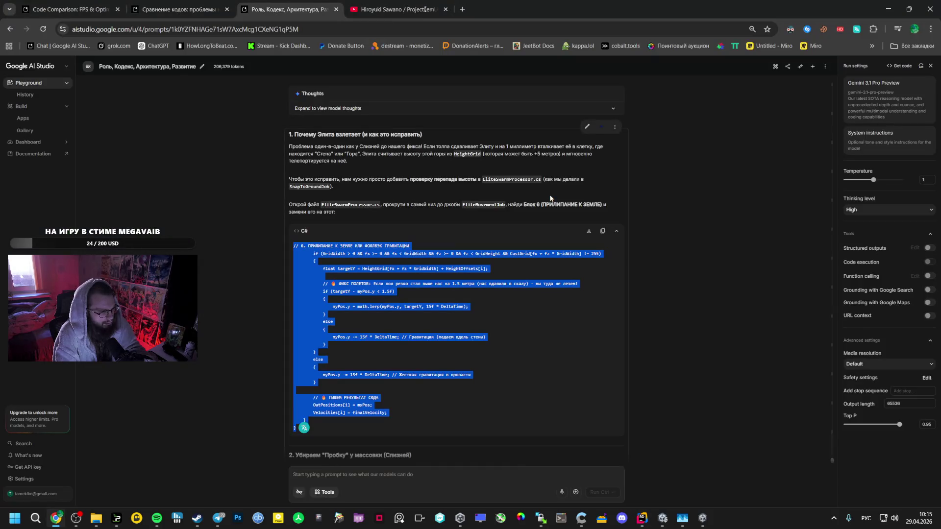
pyautogui.hotkey('alt', 'Tab')
# - Go to the EliteMovementJob struct and scroll down to its ground-snap block
pyautogui.scroll(-8, 441, 207)
pyautogui.scroll(-12, 435, 211)
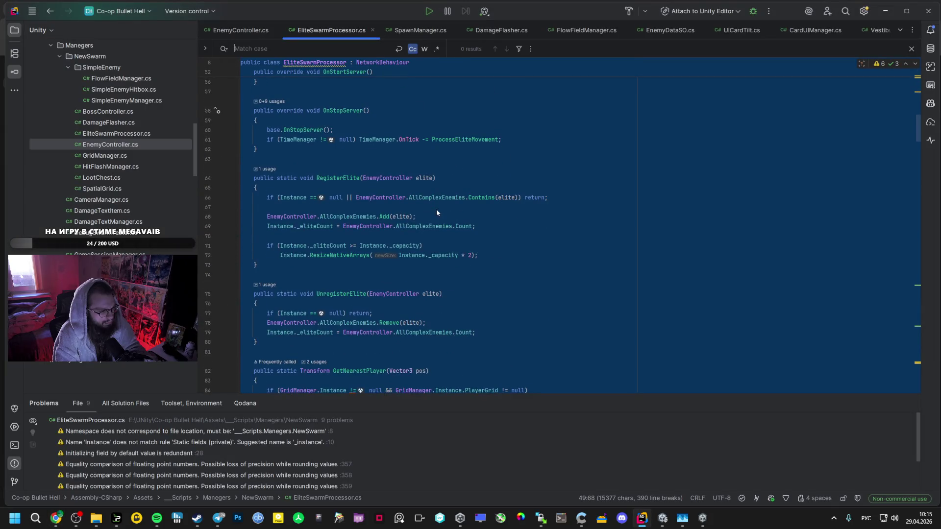
pyautogui.scroll(3, 427, 216)
pyautogui.scroll(-1, 426, 217)
pyautogui.keyDown('ctrl'); pyautogui.click(303, 319); pyautogui.keyUp('ctrl')
pyautogui.scroll(-15, 303, 326)
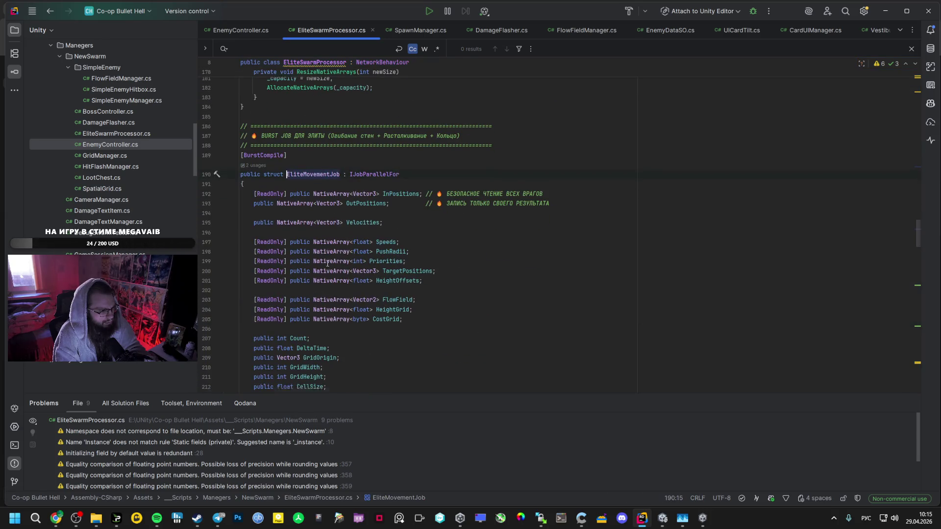
pyautogui.scroll(-5, 328, 250)
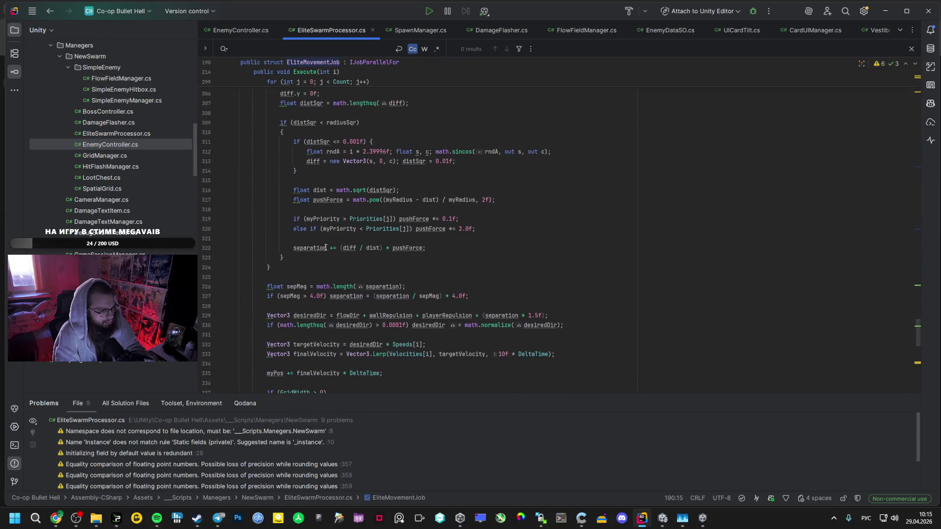
pyautogui.scroll(-20, 320, 256)
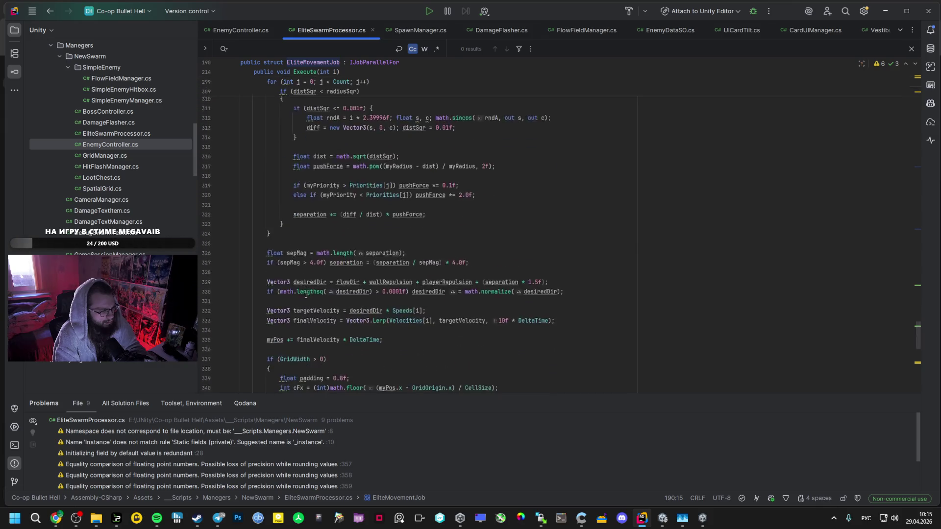
pyautogui.scroll(-3, 310, 280)
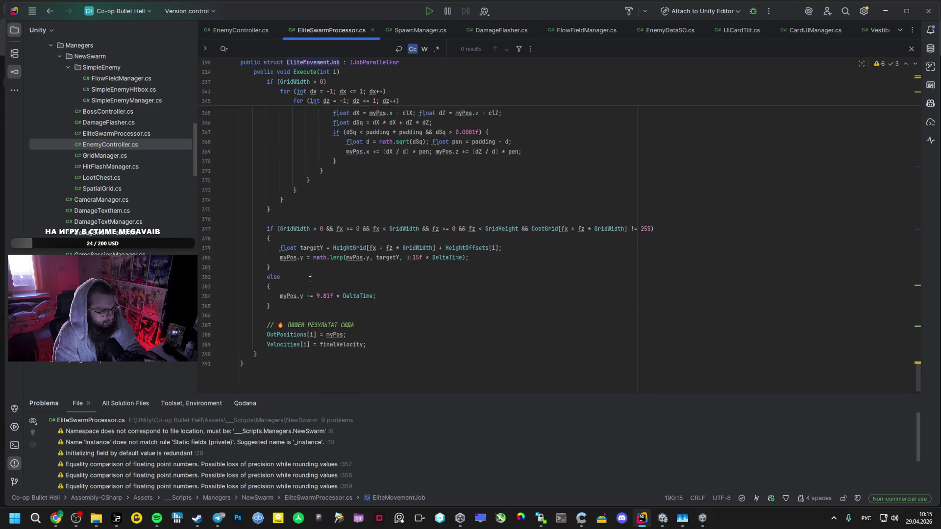
# - Paste Gemini's code (if (GridWidth … OutPositions[i] = myPos;) over old lines 377–389
pyautogui.hotkey('alt', 'Tab')
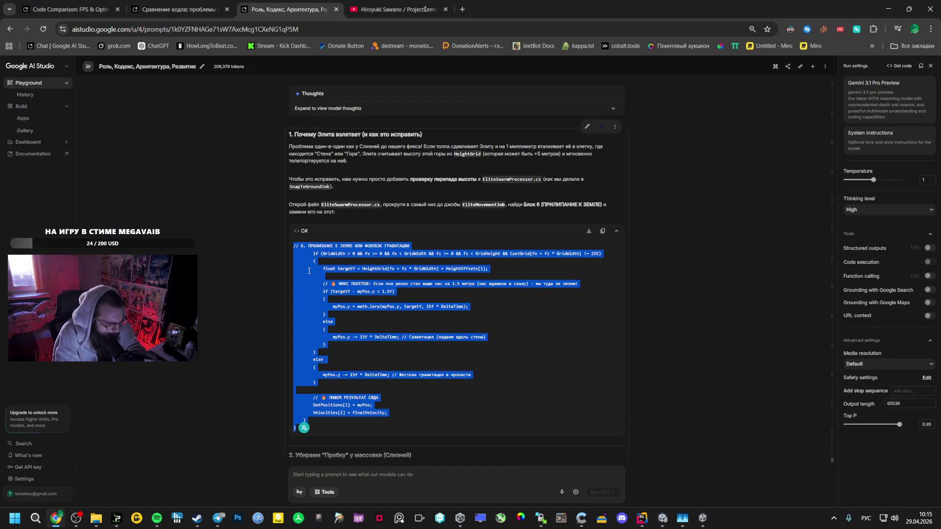
pyautogui.click(310, 424)
pyautogui.moveTo(308, 423); pyautogui.dragTo(304, 390)
pyautogui.moveTo(313, 254)
pyautogui.mouseDown()
pyautogui.moveTo(491, 269)
pyautogui.moveTo(391, 410)
pyautogui.mouseUp()
pyautogui.hotkey('ctrl', 'c')
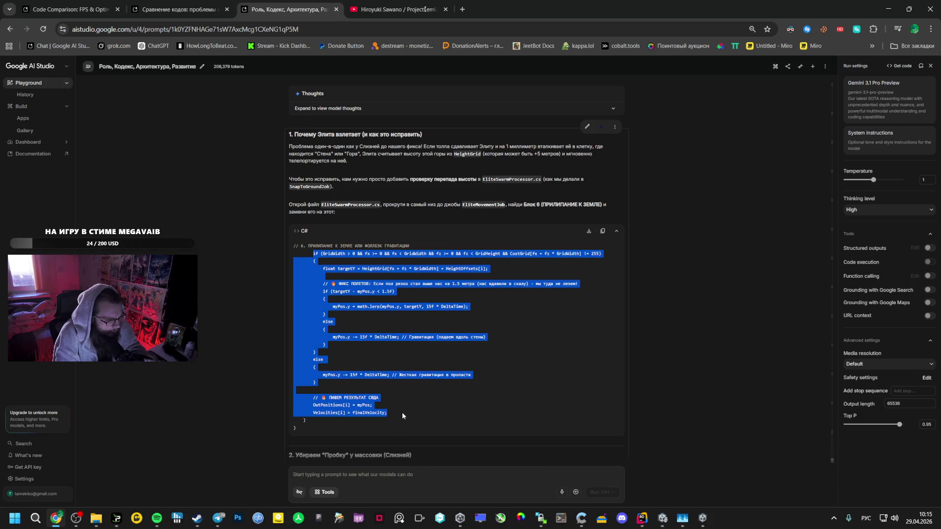
pyautogui.hotkey('alt', 'Tab')
pyautogui.moveTo(276, 213); pyautogui.dragTo(386, 322)
pyautogui.hotkey('ctrl', 'v')
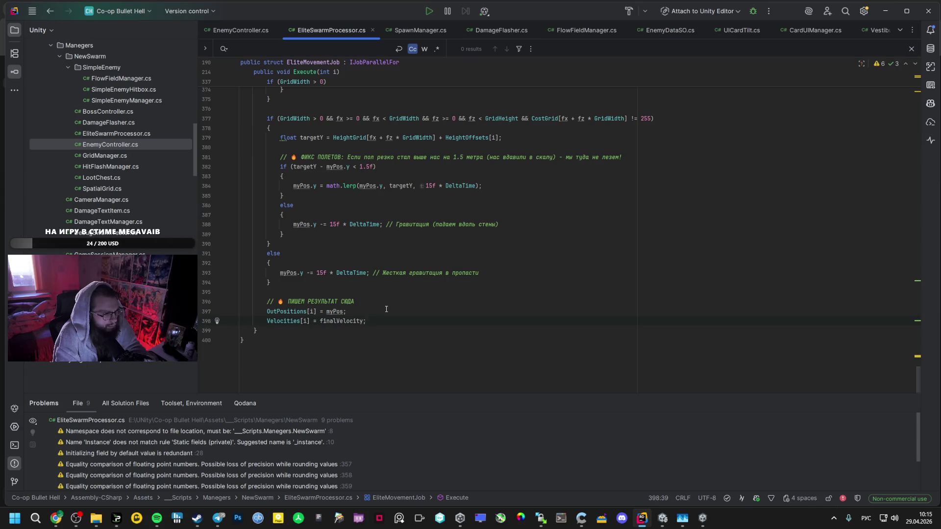
pyautogui.hotkey('alt', 'Tab')
pyautogui.click(469, 385)
pyautogui.scroll(-4, 466, 384)
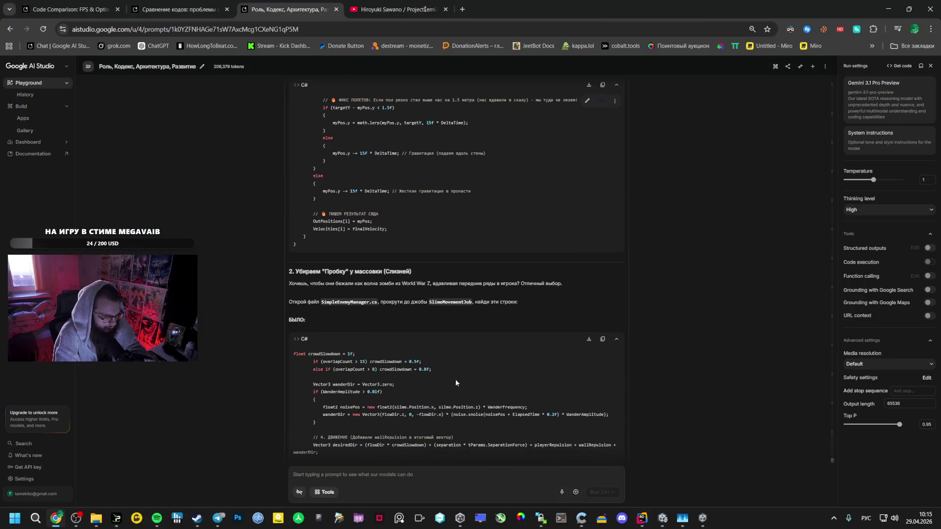
# - Open SimpleEnemyManager.cs in Rider and find the 'float crowdSlowdown = 1f;' line
pyautogui.scroll(1, 412, 320)
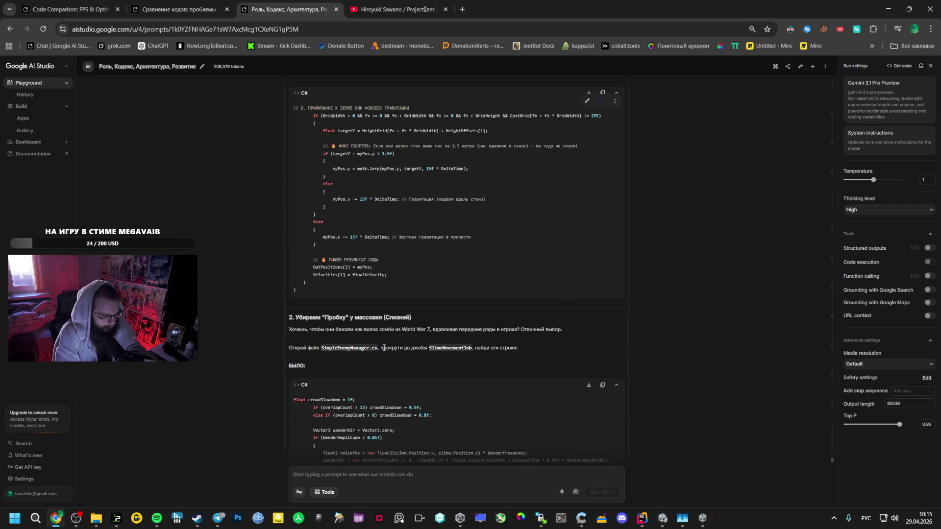
pyautogui.scroll(-1, 384, 349)
pyautogui.moveTo(301, 354); pyautogui.dragTo(364, 356)
pyautogui.hotkey('ctrl', 'c')
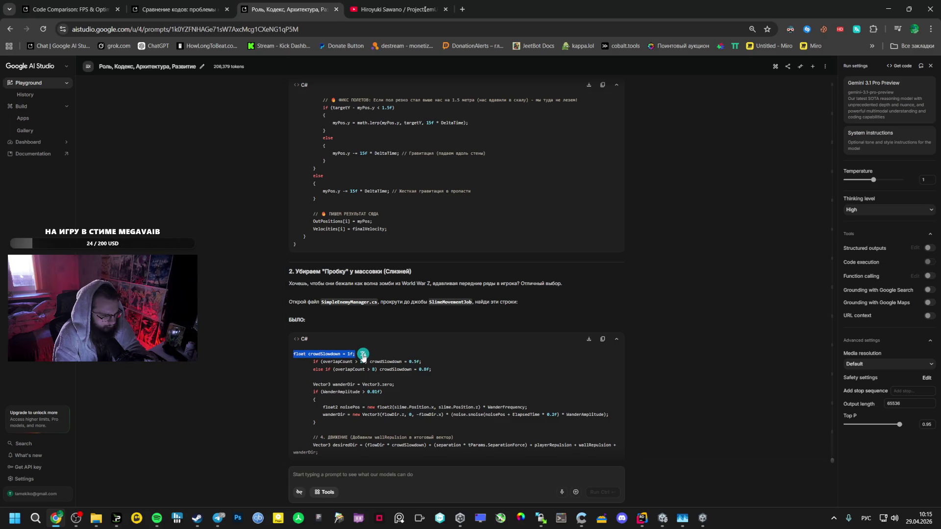
pyautogui.click(642, 519)
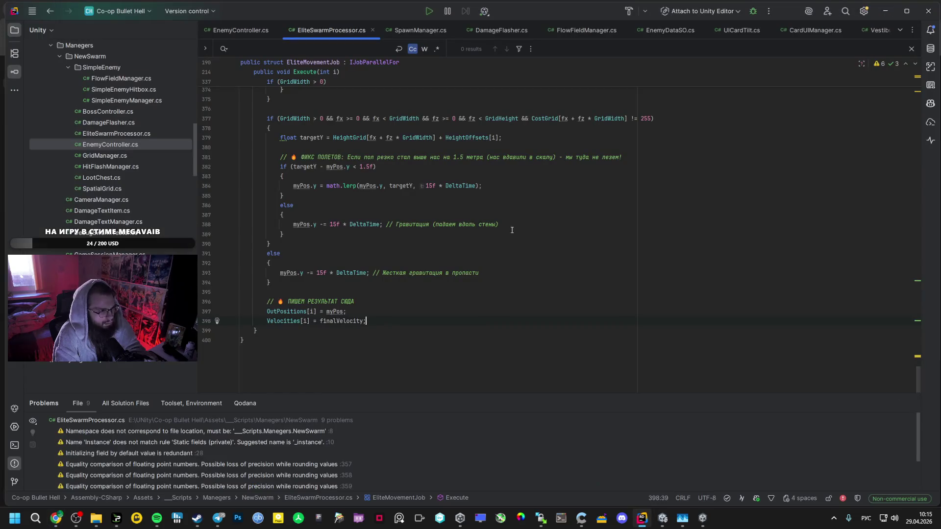
pyautogui.scroll(2, 135, 143)
pyautogui.doubleClick(127, 167)
pyautogui.hotkey('ctrl', 'f')
pyautogui.hotkey('ctrl', 'v')
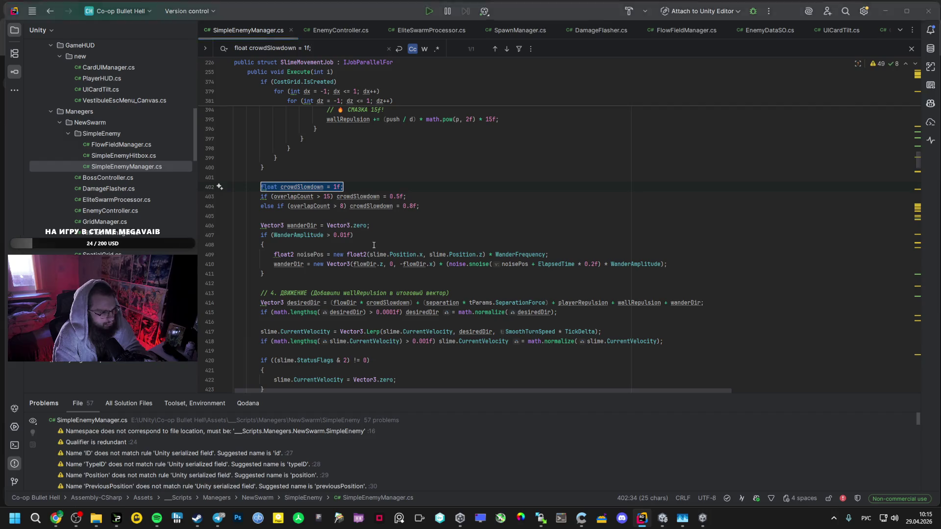
# - Paste Gemini's replacement movement code over the old crowd-slowdown block at lines 402–414
pyautogui.hotkey('alt', 'Tab')
pyautogui.scroll(-3, 355, 395)
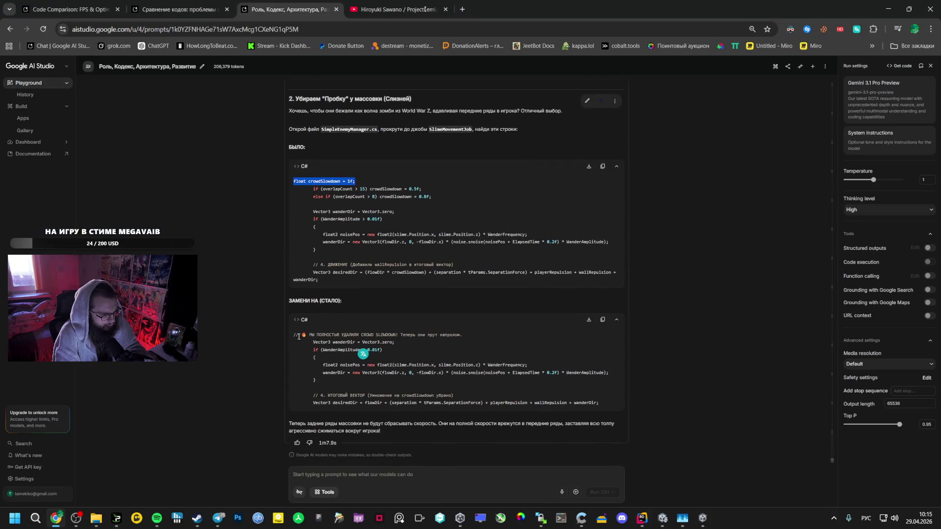
pyautogui.moveTo(305, 344)
pyautogui.mouseDown()
pyautogui.moveTo(378, 396)
pyautogui.moveTo(594, 405)
pyautogui.mouseUp()
pyautogui.hotkey('ctrl', 'c')
pyautogui.hotkey('alt', 'Tab')
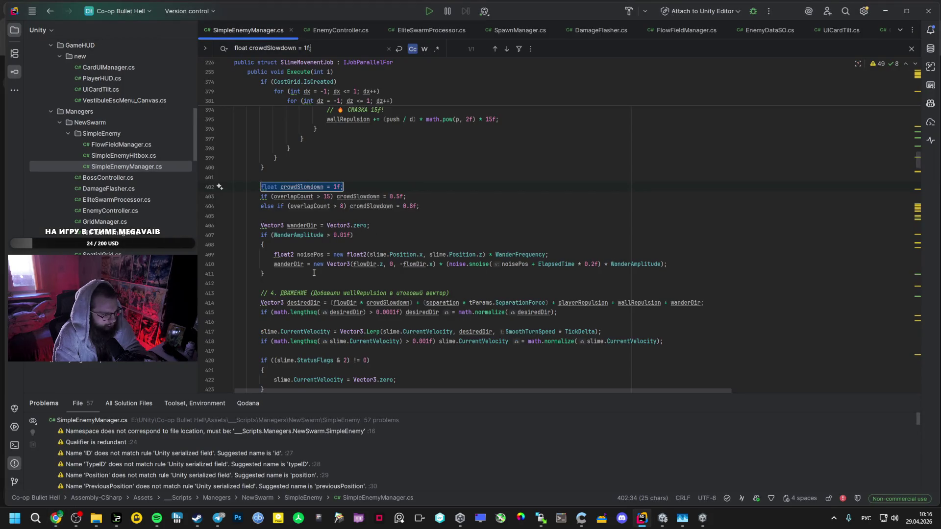
pyautogui.hotkey('alt', 'Tab')
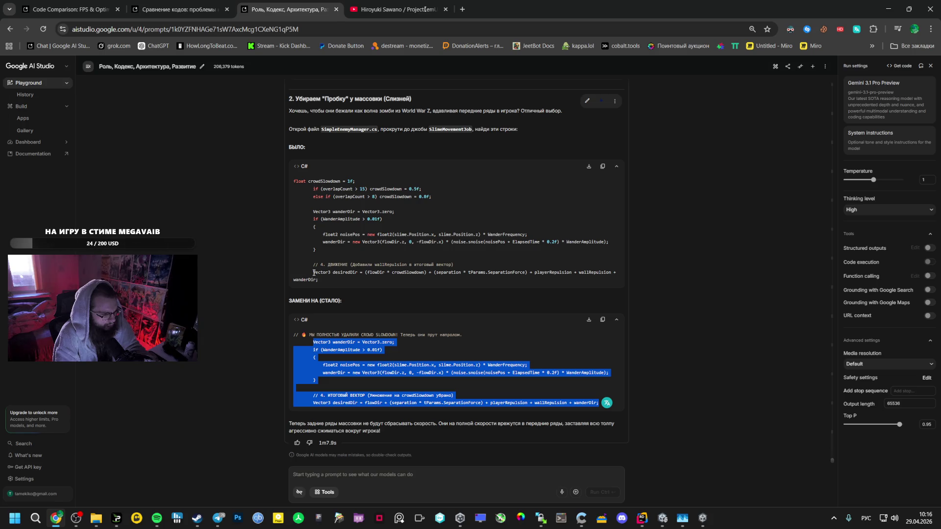
pyautogui.hotkey('alt', 'Tab')
pyautogui.moveTo(714, 305); pyautogui.dragTo(550, 267)
pyautogui.moveTo(271, 196); pyautogui.dragTo(262, 188)
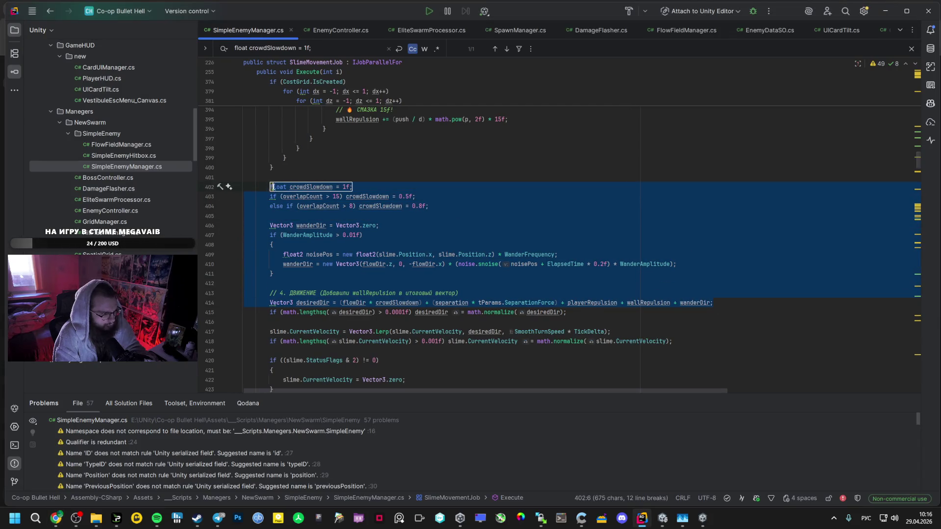
pyautogui.hotkey('ctrl', 'v')
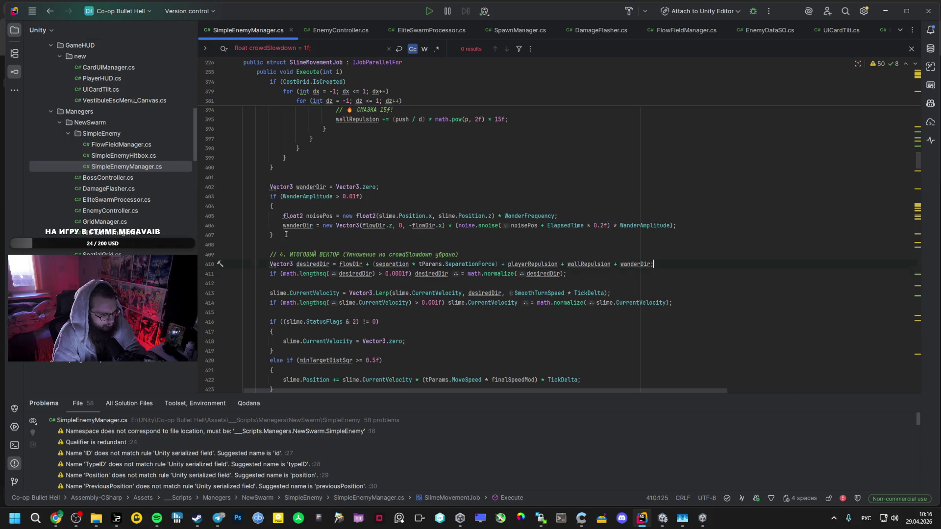
pyautogui.click(642, 518)
pyautogui.click(662, 519)
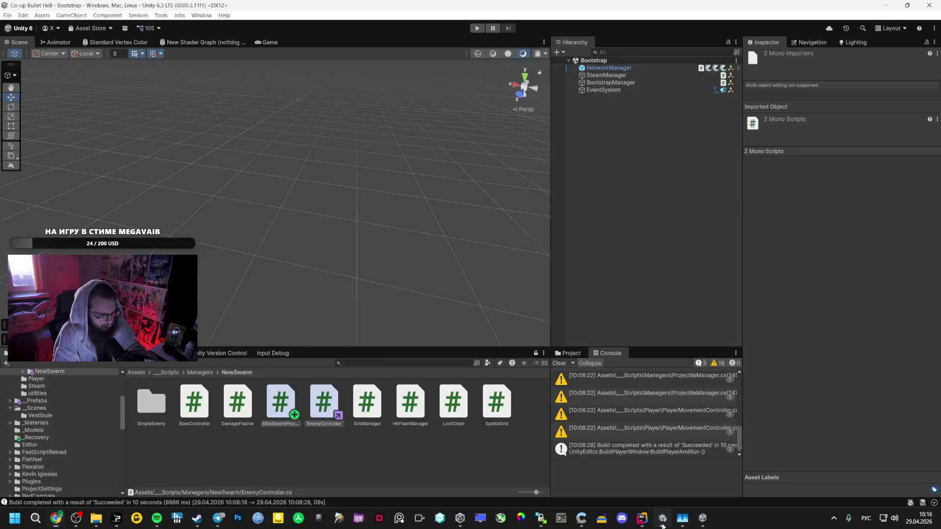
# - In the running build, pick upgrades including Mage Staff, Health Boost, Speed Card and Damage Up
pyautogui.rightClick(702, 518)
pyautogui.click(703, 518)
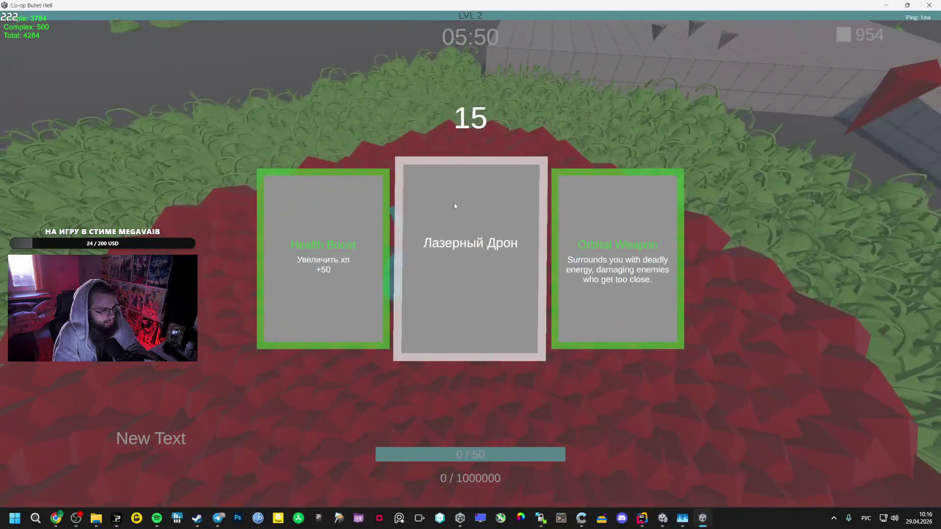
pyautogui.click(607, 204)
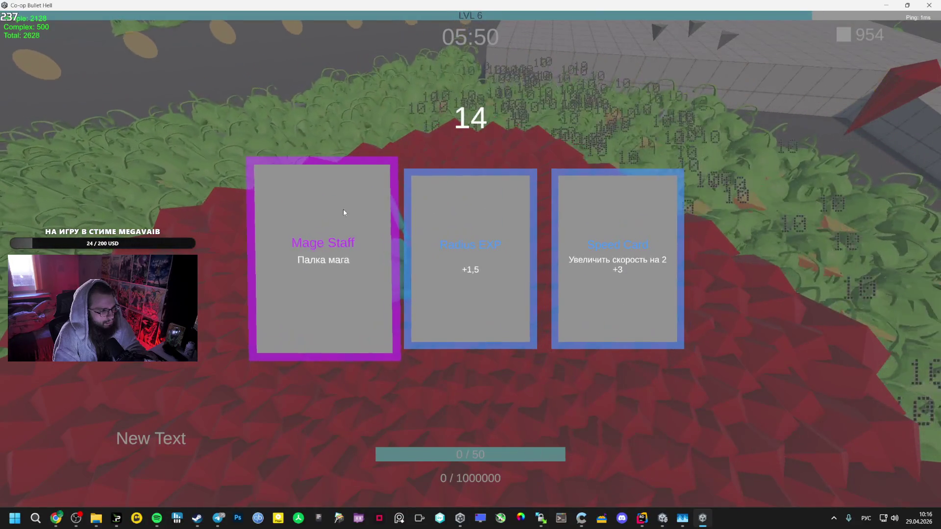
pyautogui.click(343, 209)
pyautogui.click(490, 194)
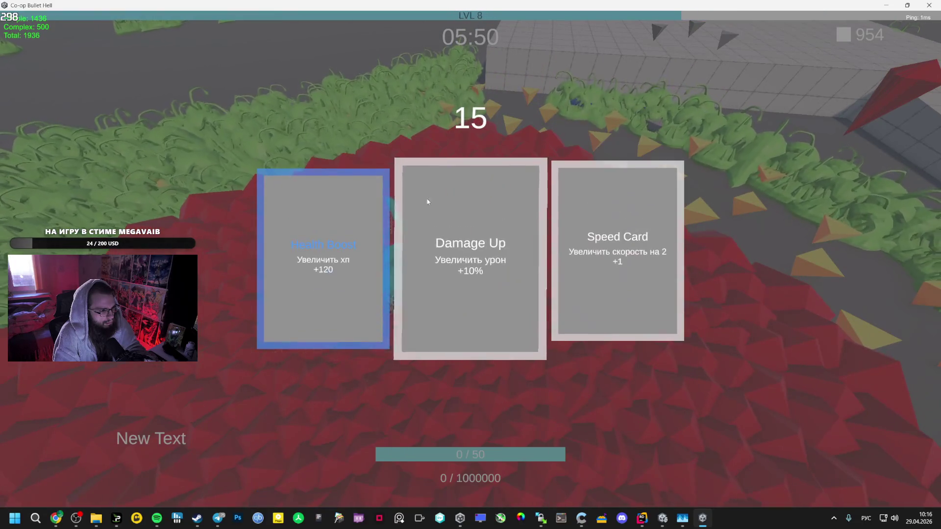
pyautogui.click(349, 228)
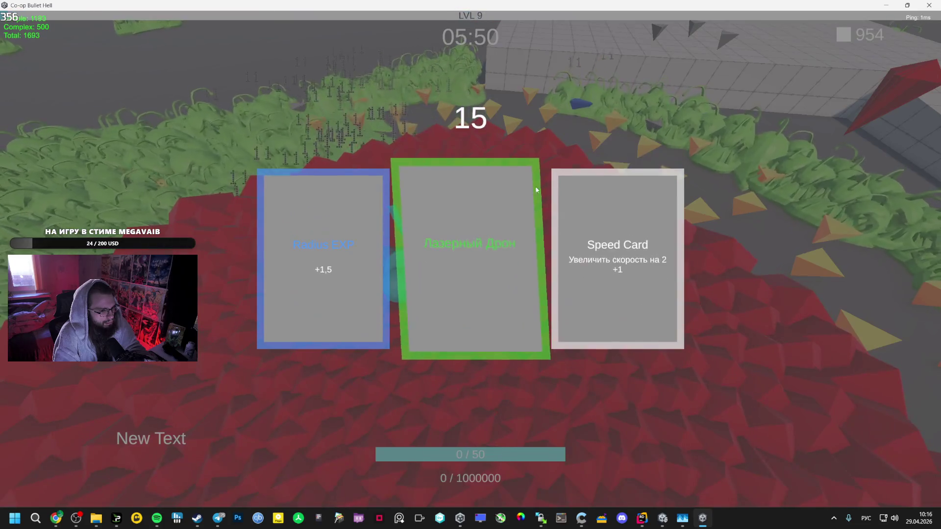
pyautogui.click(636, 210)
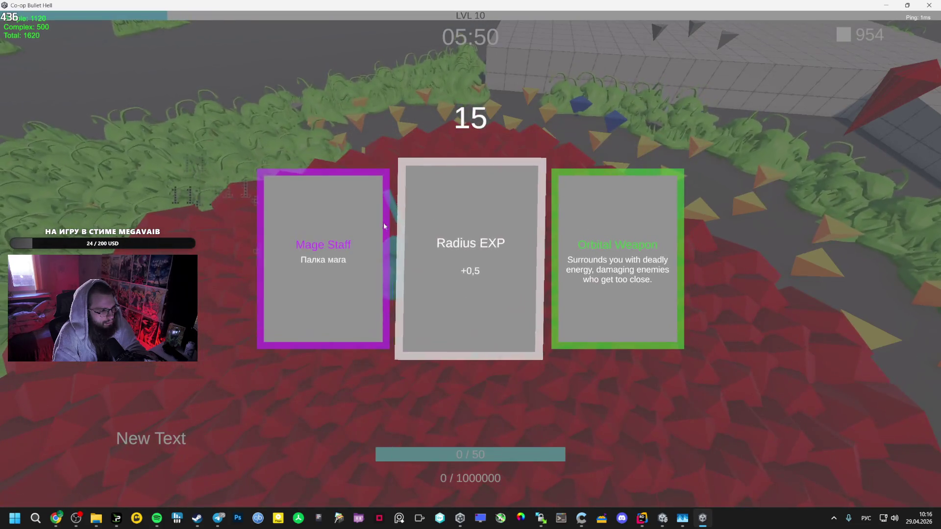
pyautogui.click(328, 231)
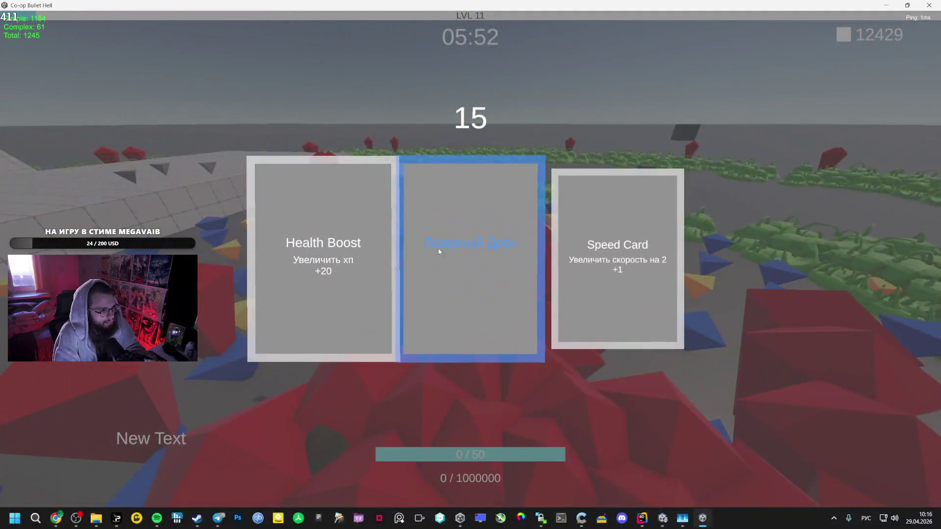
pyautogui.click(603, 225)
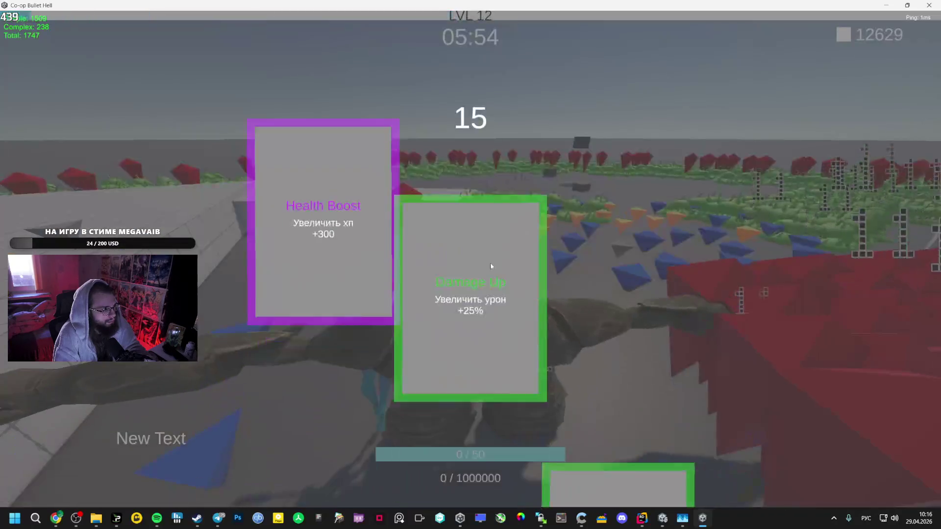
pyautogui.click(447, 249)
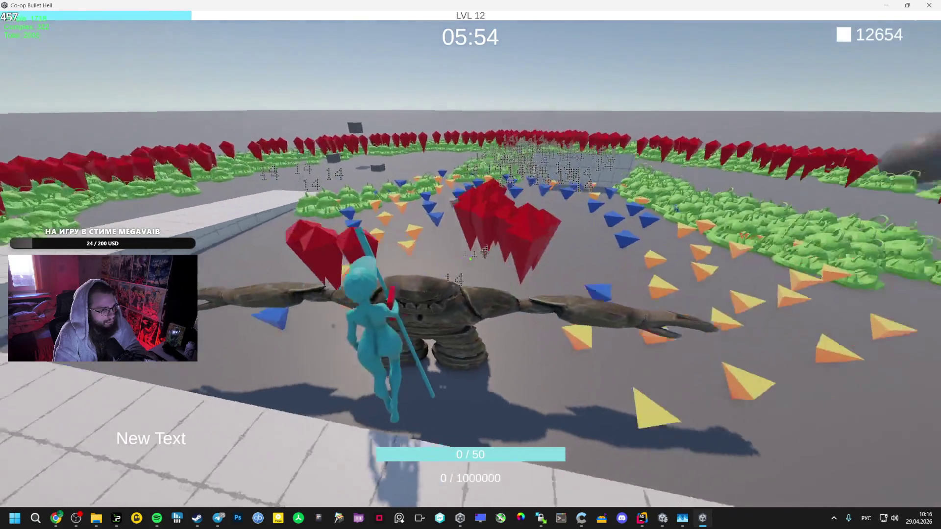
# - Run across the tiled platform into the red enemy crowd, then leave the game
pyautogui.press('w')
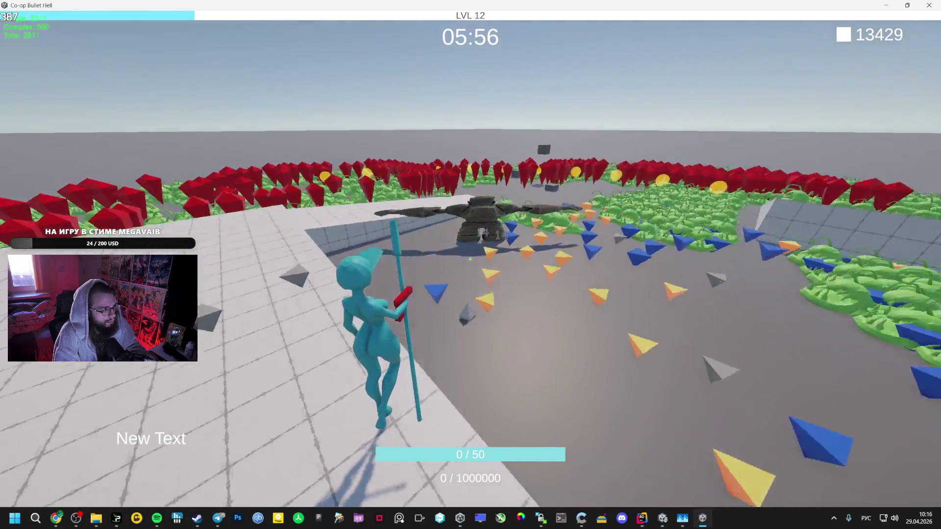
pyautogui.press('w')
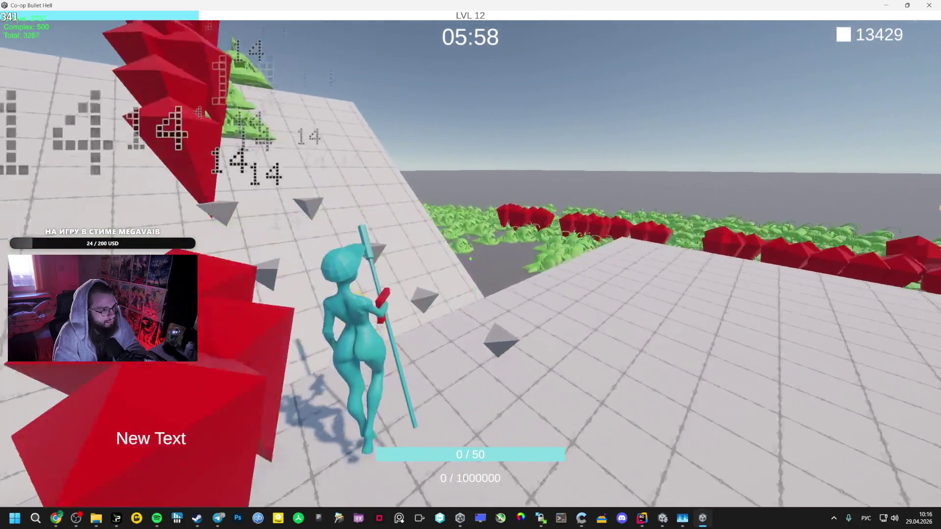
pyautogui.press('w')
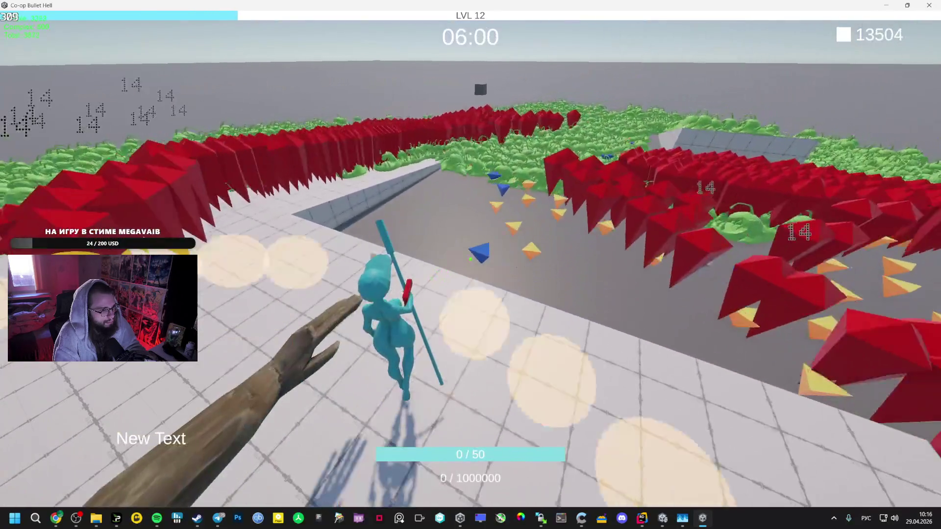
pyautogui.press('w')
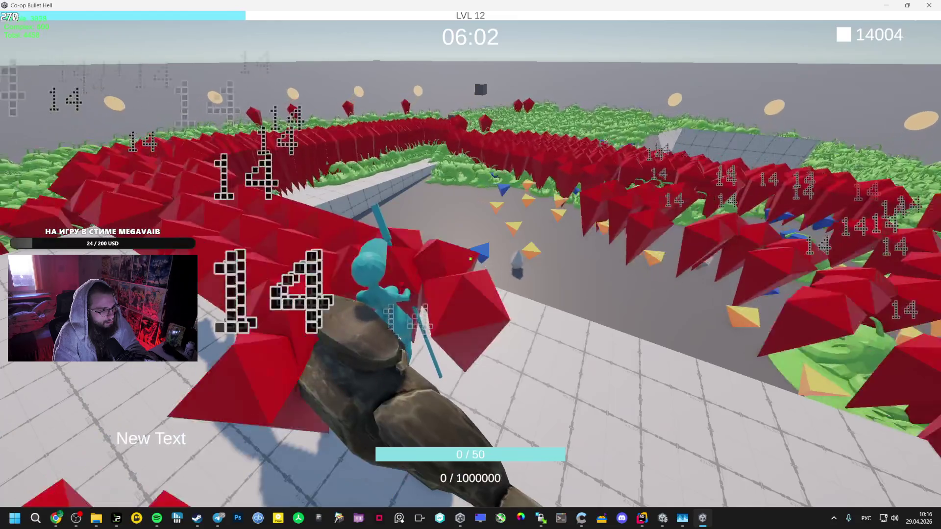
pyautogui.press('w')
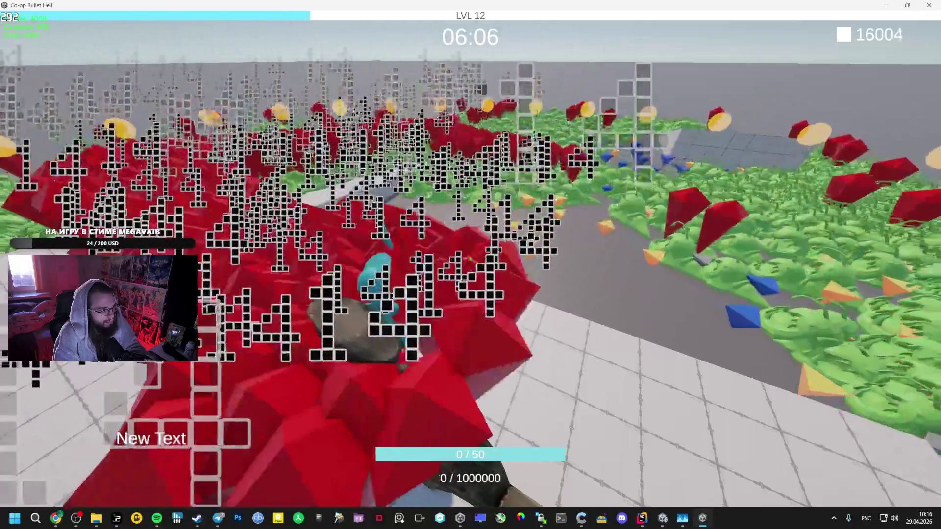
pyautogui.hotkey('alt', 'Tab')
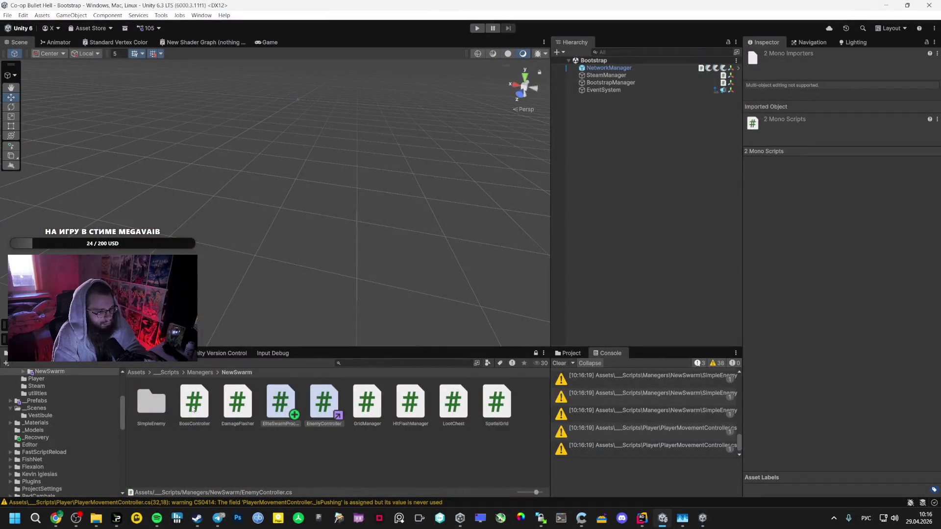
pyautogui.click(56, 517)
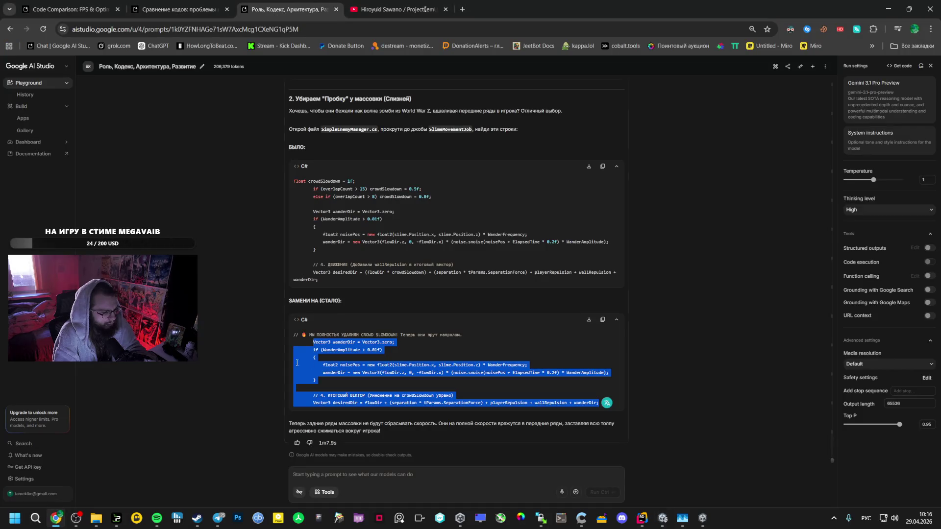
# - Scroll the AI Studio chat back up toward '1. Почему Элита взлетает'
pyautogui.moveTo(668, 522)
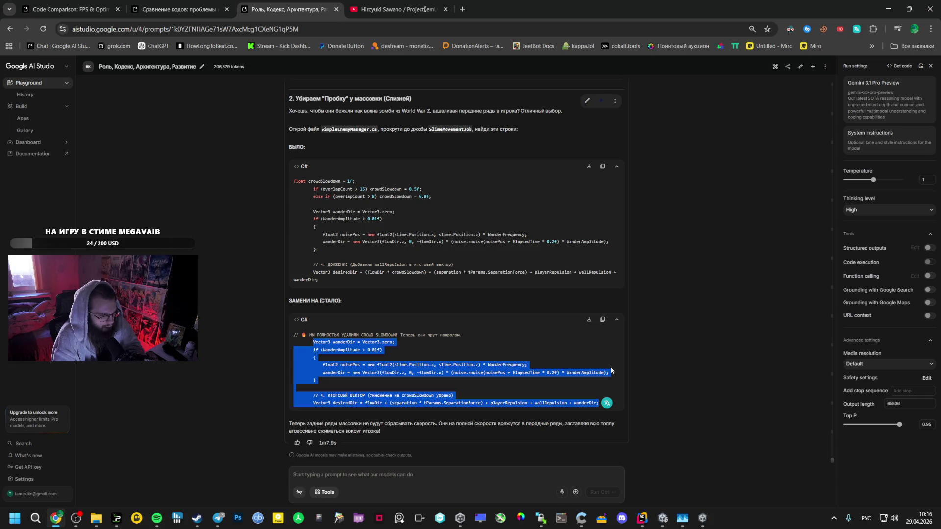
pyautogui.scroll(10, 454, 252)
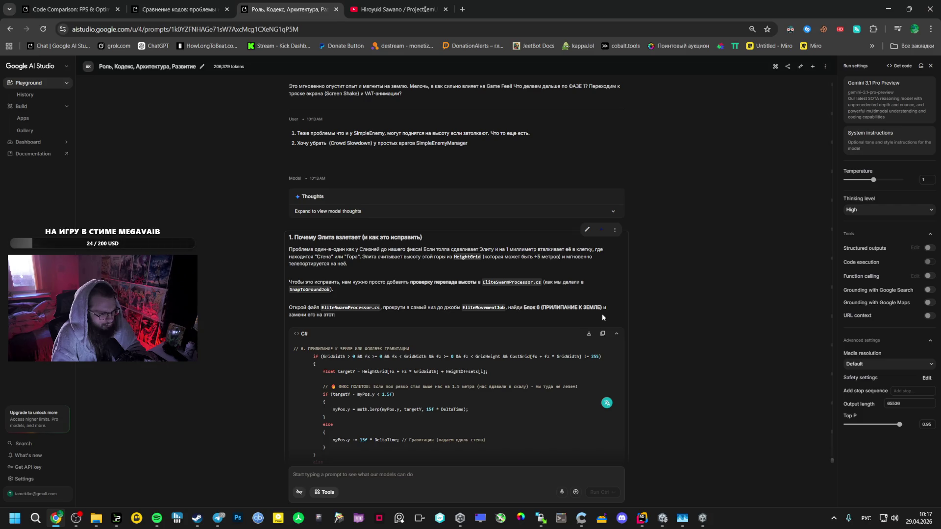
pyautogui.click(663, 520)
# - Take the Speed Card, run along the grid wall toward the crystals, then pause and quit the game
pyautogui.click(703, 519)
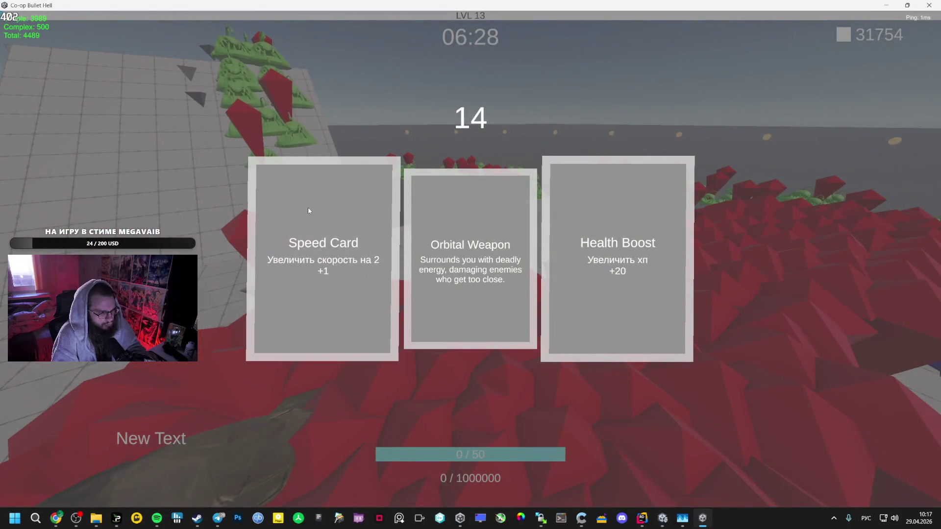
pyautogui.click(308, 207)
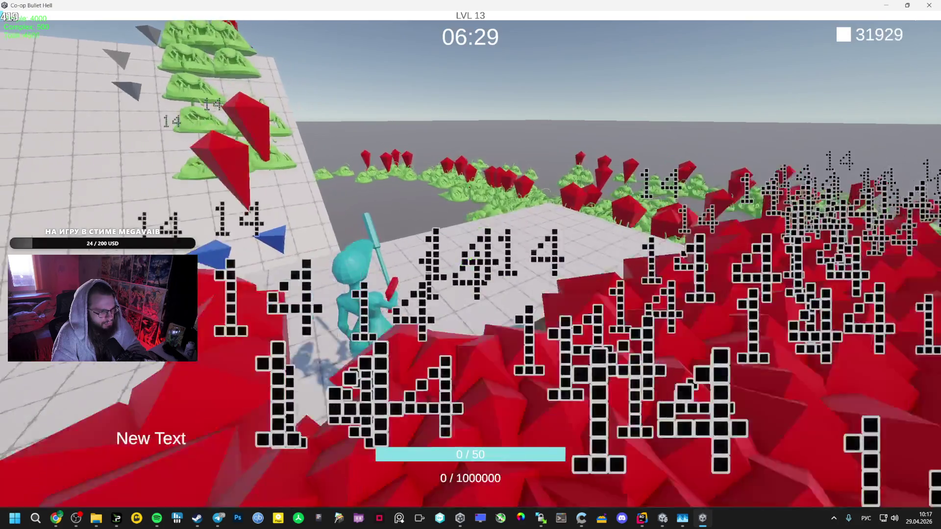
pyautogui.press('w')
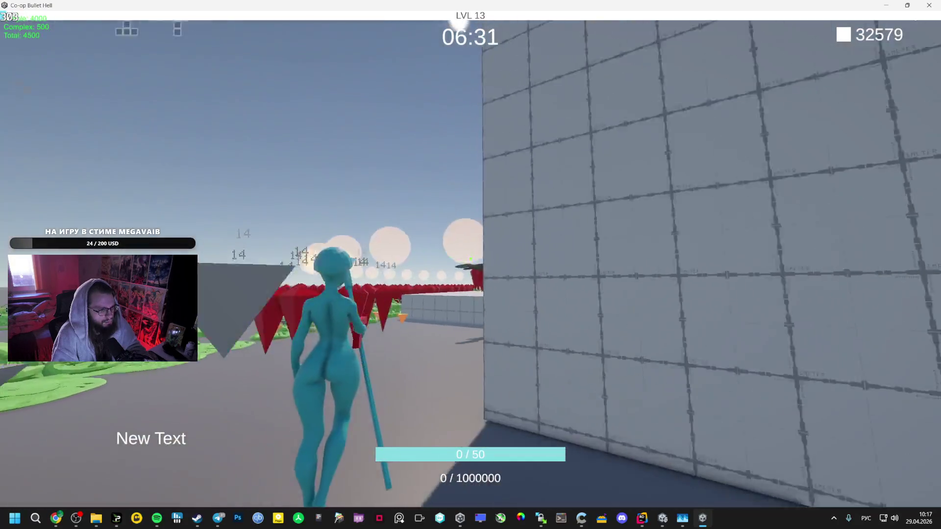
pyautogui.press('w')
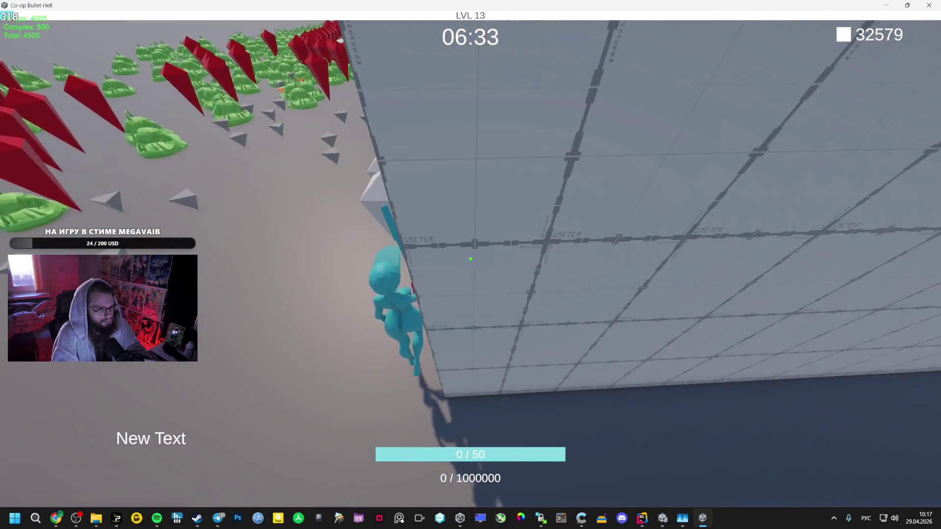
pyautogui.press('w')
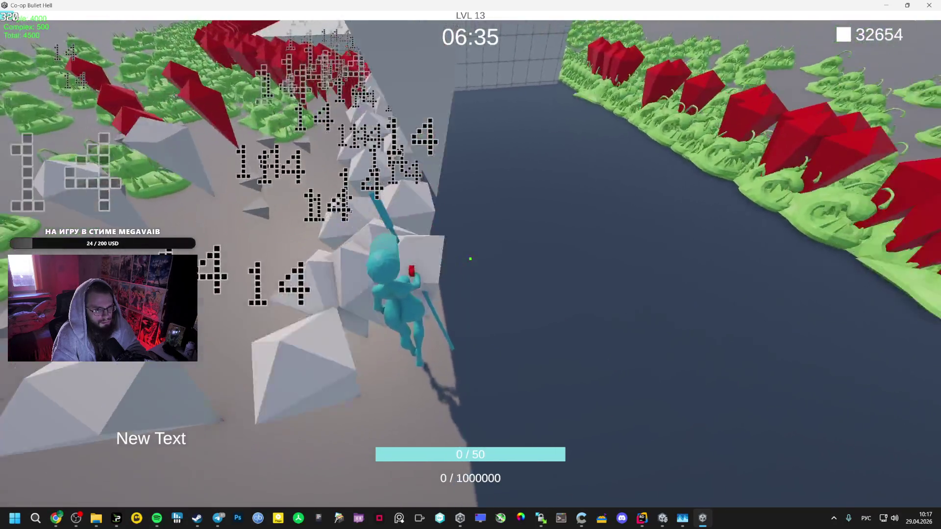
pyautogui.press('w')
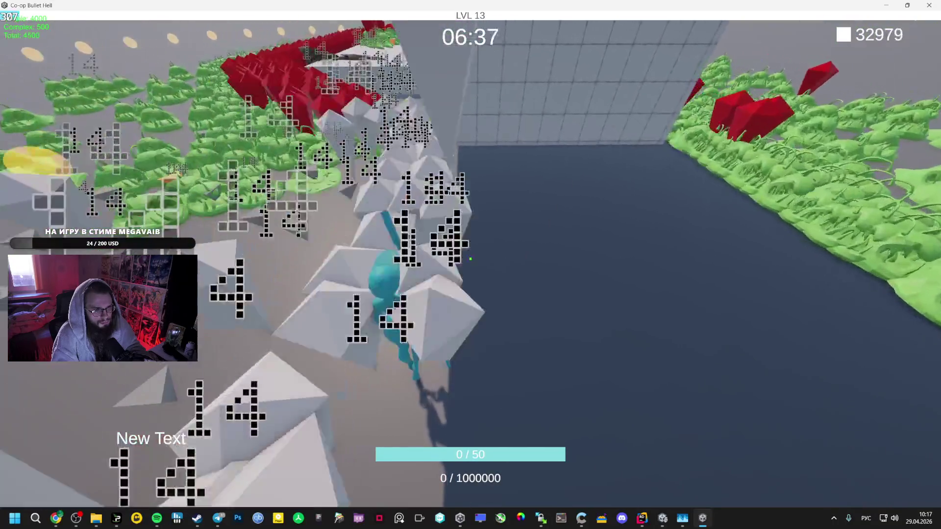
pyautogui.press('w')
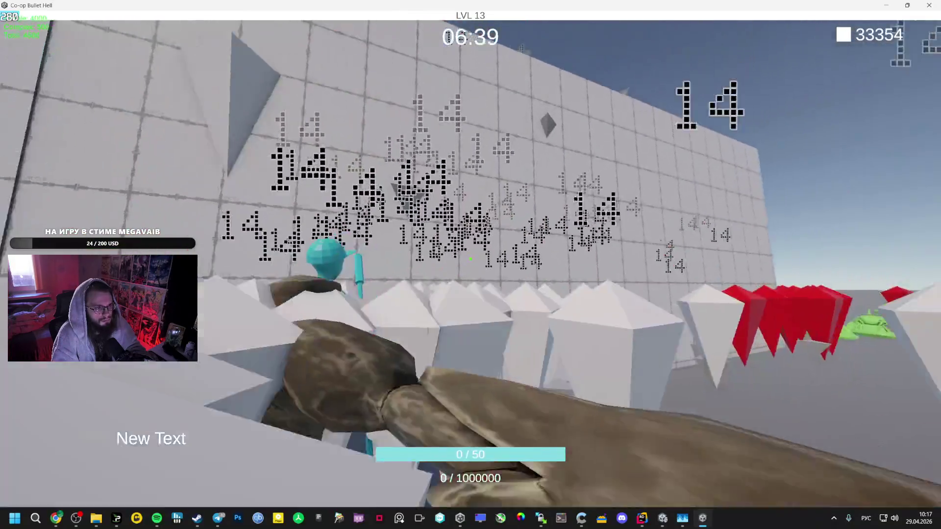
pyautogui.press('w')
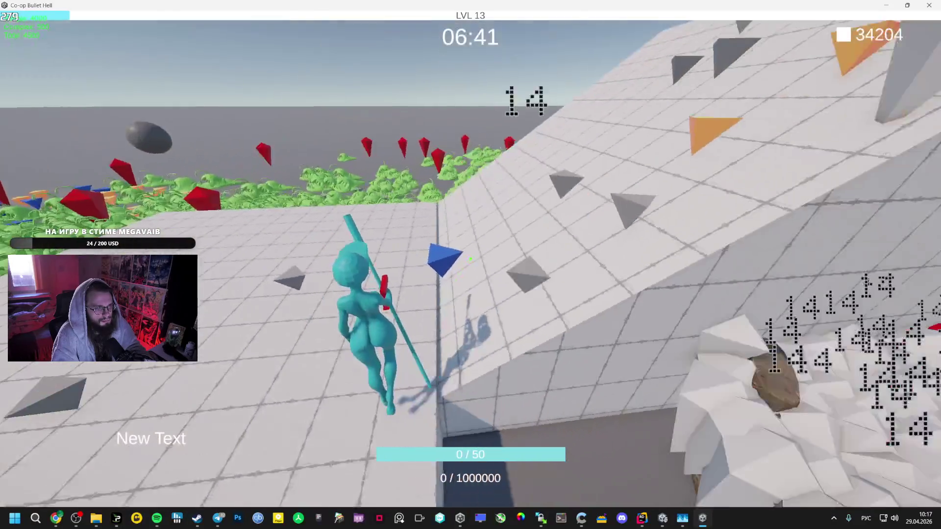
pyautogui.press('w')
pyautogui.press('Escape')
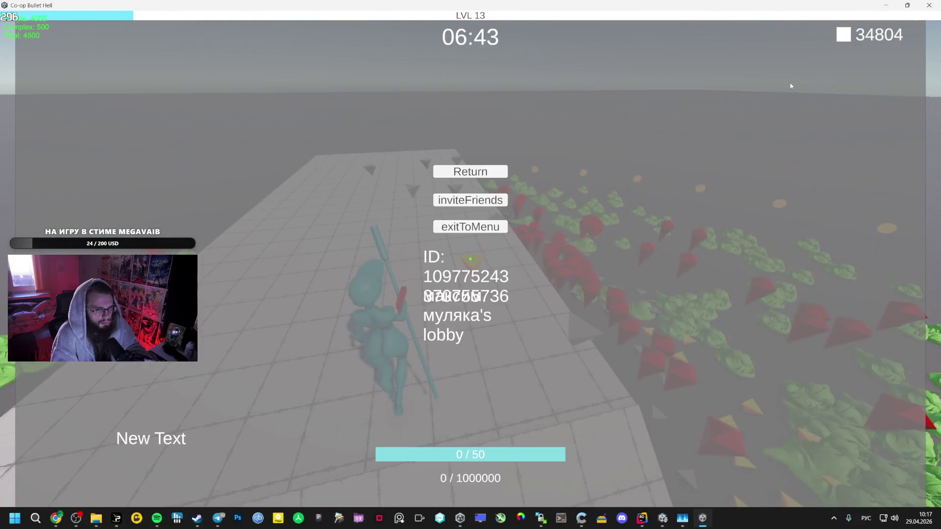
pyautogui.hotkey('alt', 'F4')
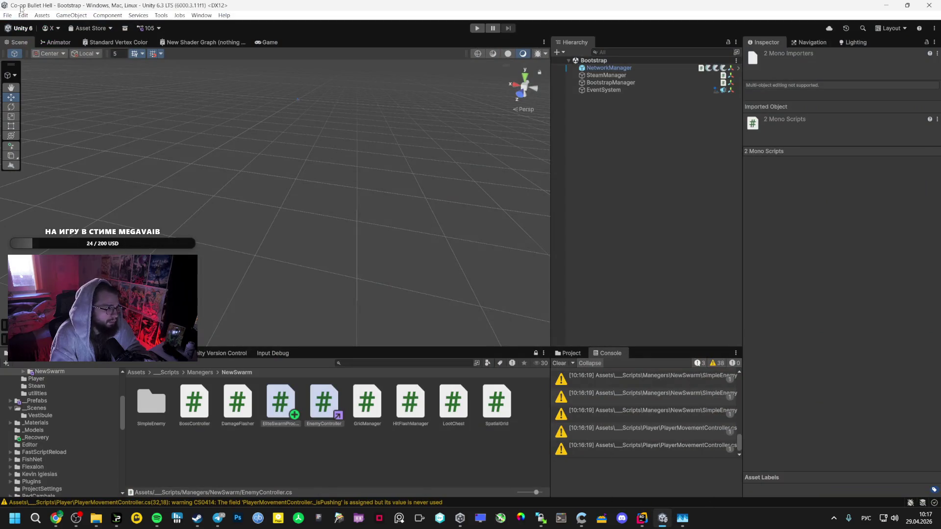
# - Review section 2 of the AI Studio answer on removing the simple-enemy crowd slowdown
pyautogui.click(60, 524)
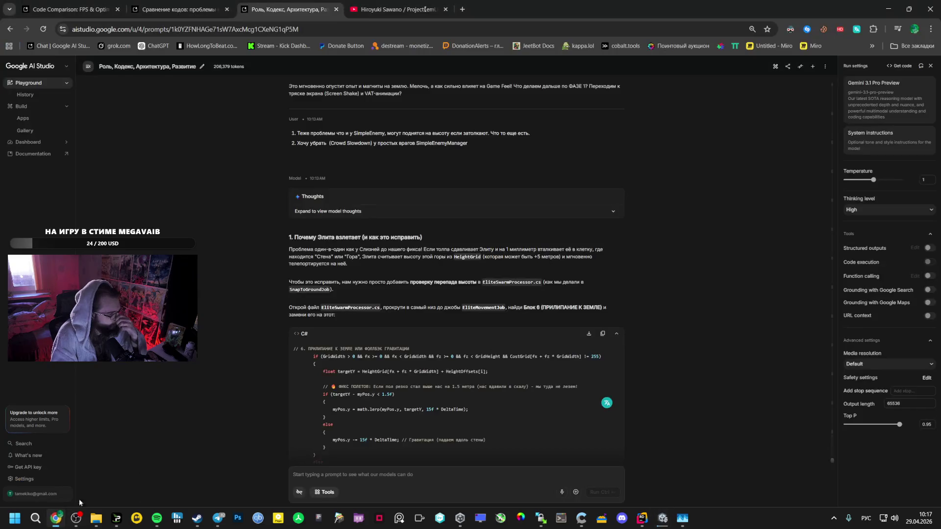
pyautogui.scroll(-10, 385, 296)
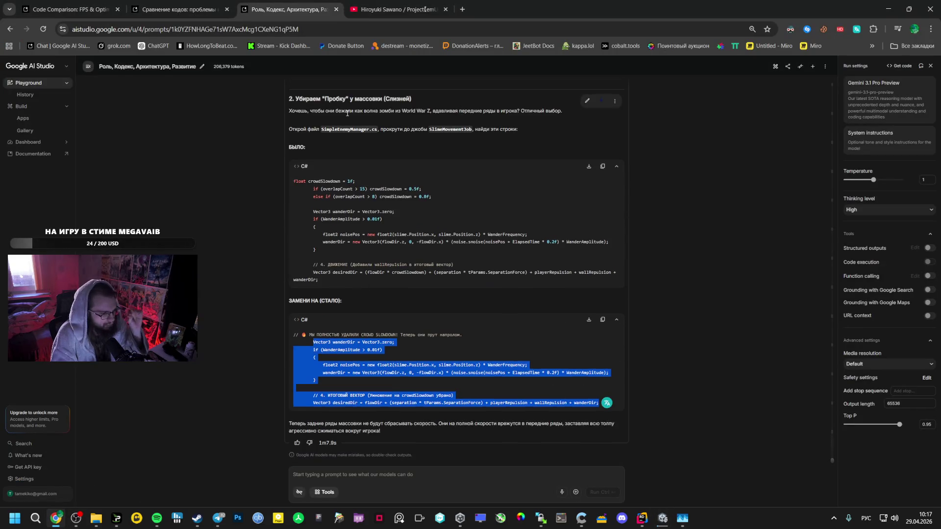
pyautogui.click(393, 6)
pyautogui.click(462, 9)
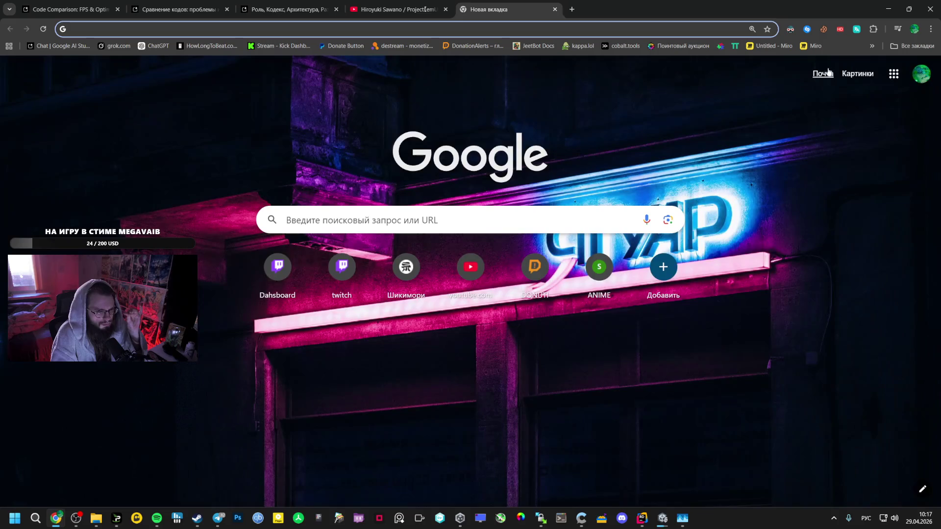
pyautogui.hotkey('ctrl', 'w')
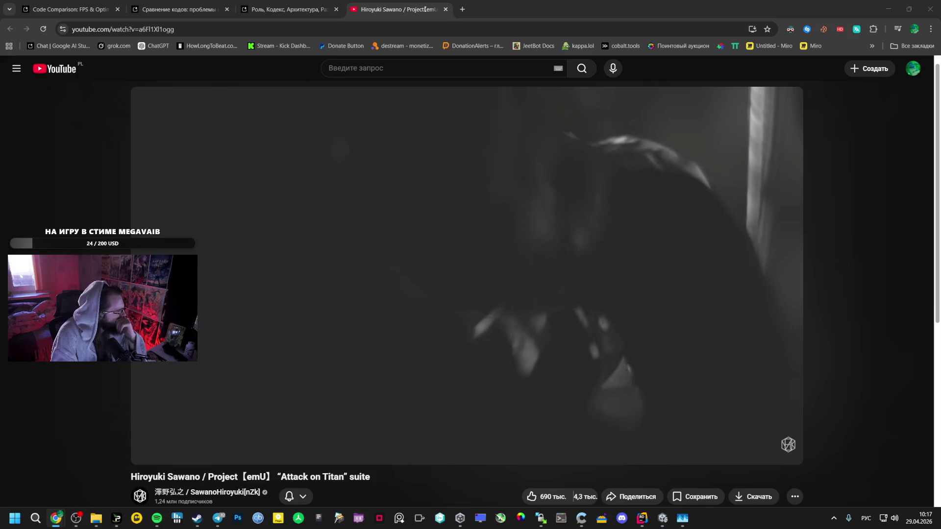
# - Bring the game build to the front and start a fresh level at LVL 1
pyautogui.hotkey('alt', 'Tab')
pyautogui.click(699, 514)
pyautogui.click(465, 224)
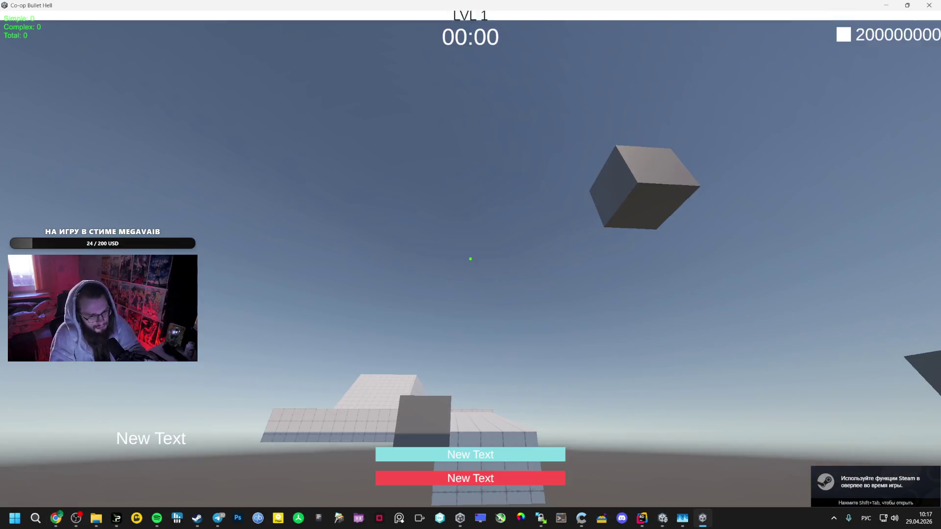
# - Run the character onto the tiled walkway and into the green enemy crowd
pyautogui.press('w')
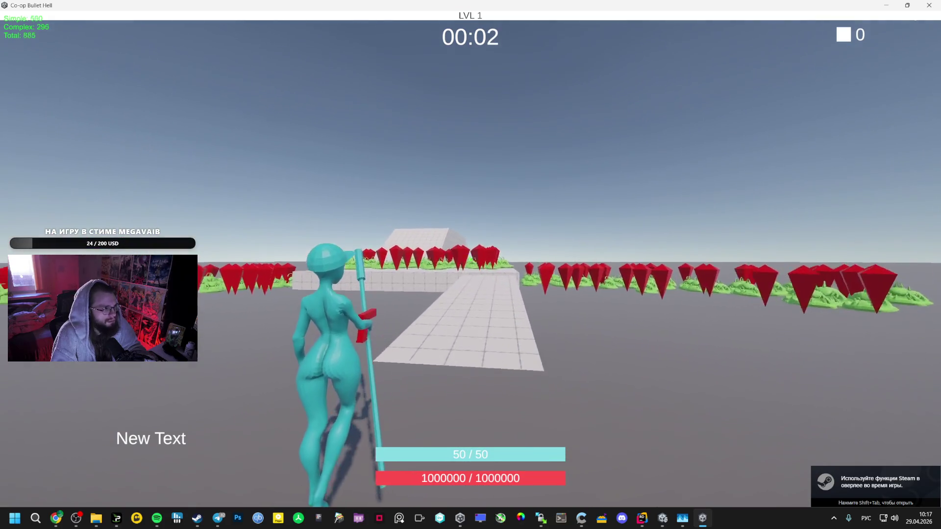
pyautogui.press('w')
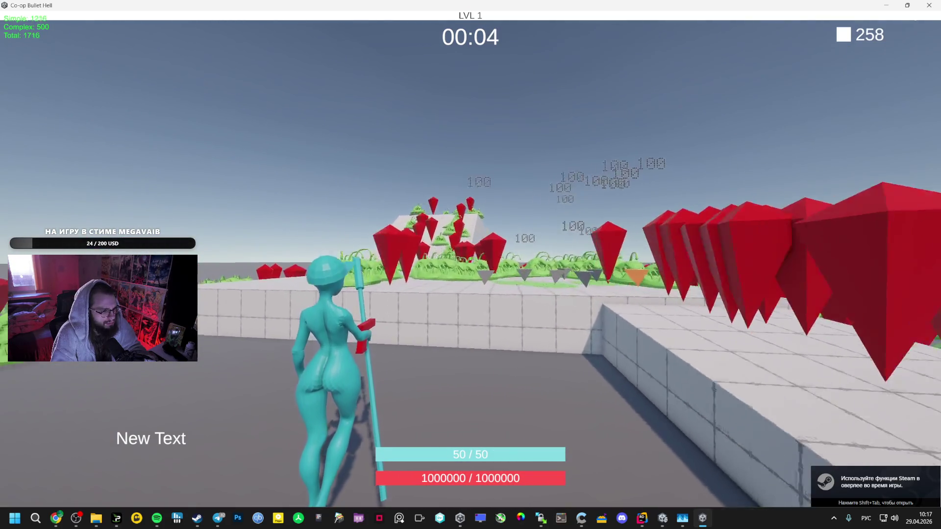
pyautogui.press('w')
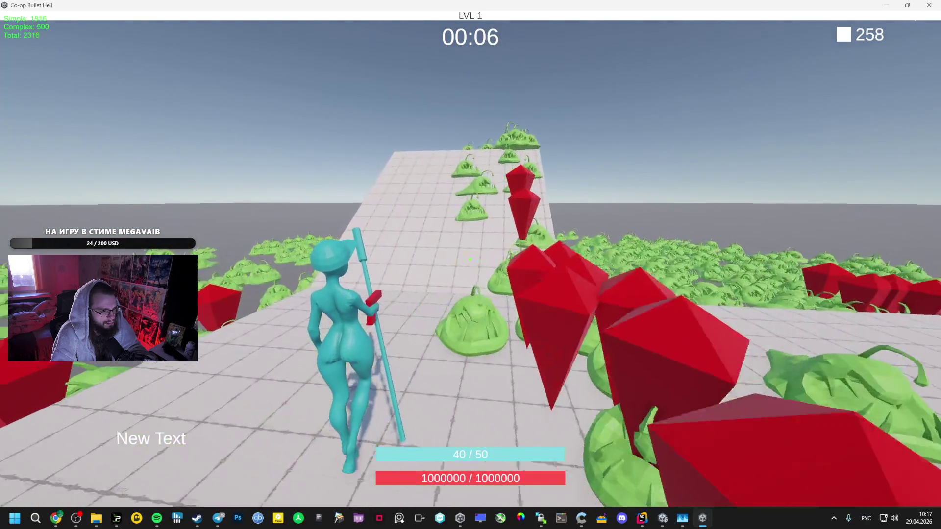
pyautogui.press('w')
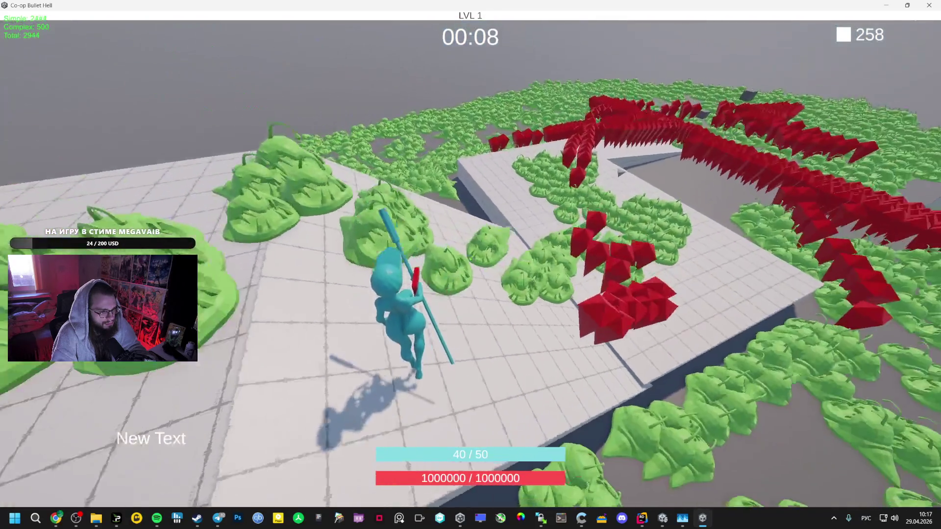
pyautogui.press('w')
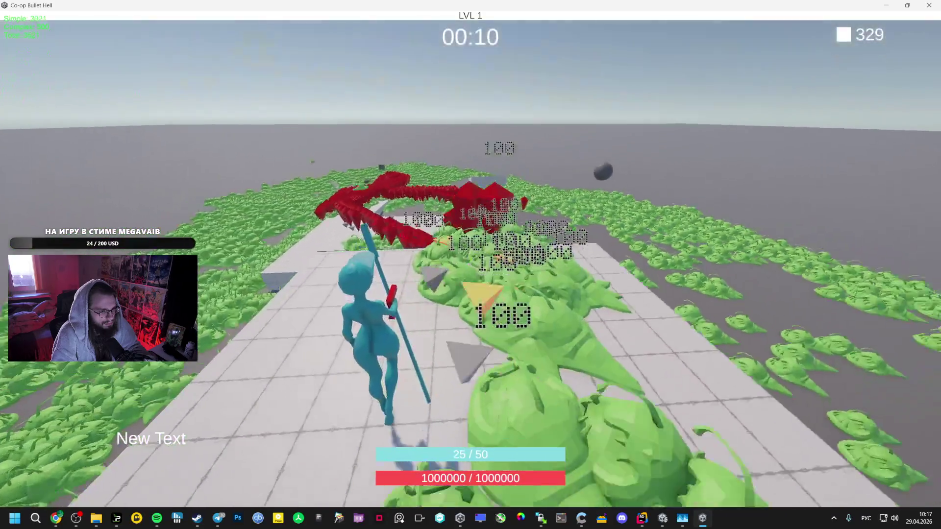
pyautogui.press('w')
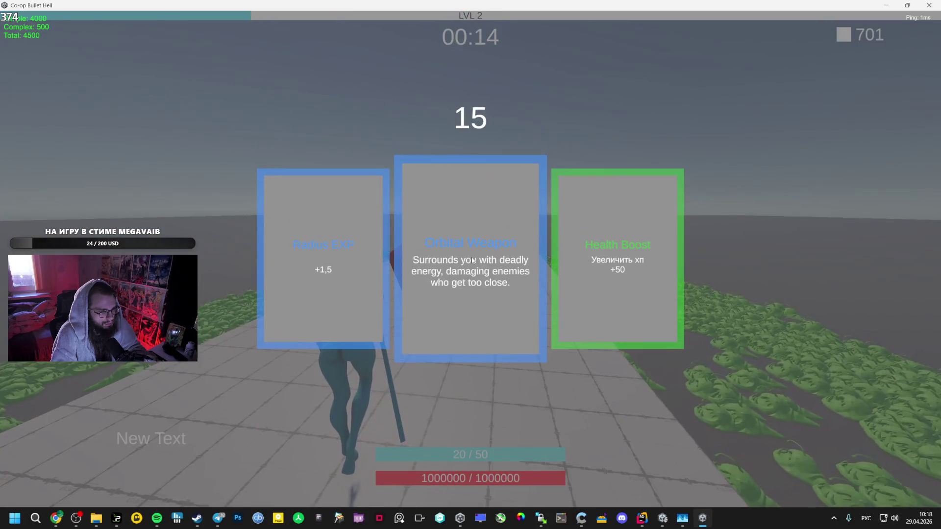
# - Take the middle upgrade card, then Radius EXP at the next level-up
pyautogui.click(501, 240)
pyautogui.press('d')
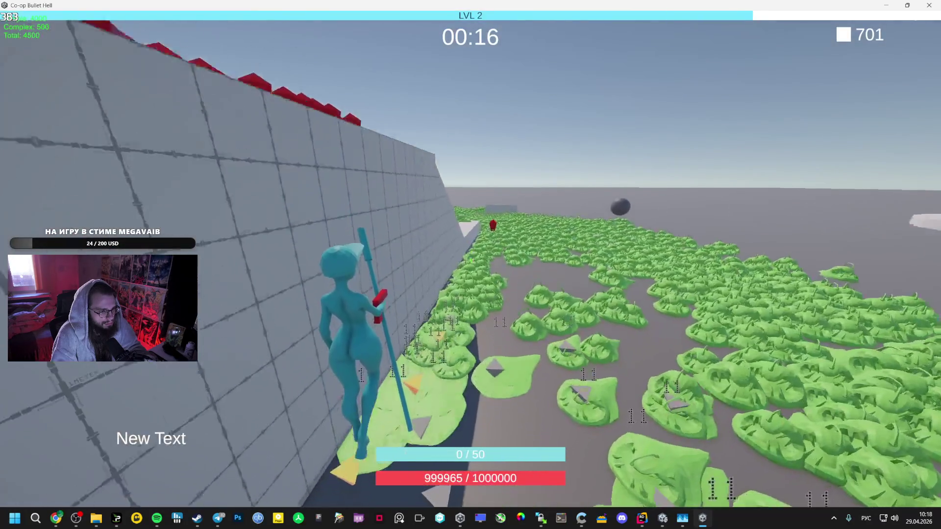
pyautogui.click(574, 223)
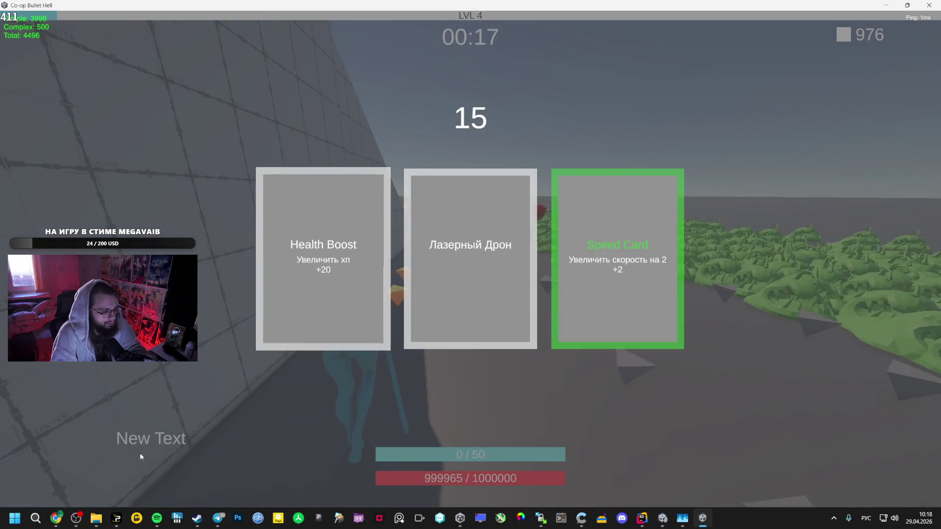
pyautogui.click(54, 526)
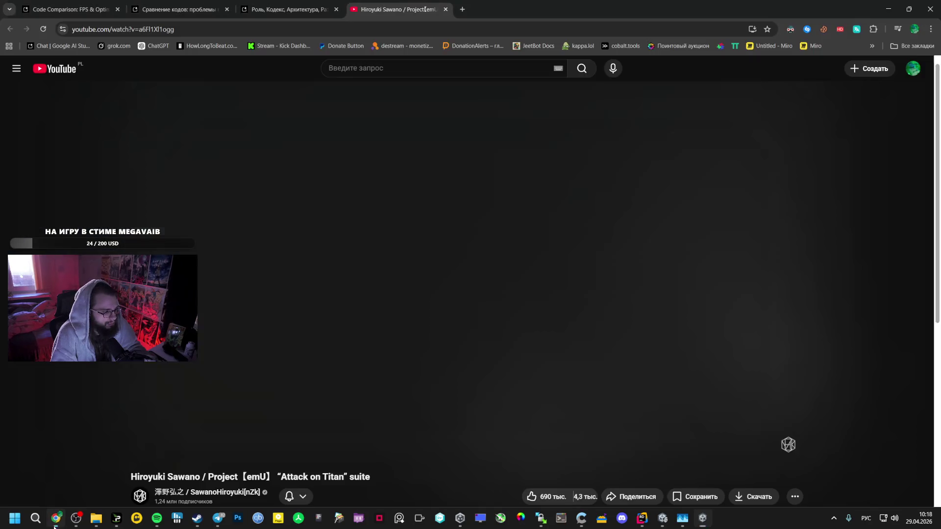
# - Return to the Google AI Studio conversation to draft the ledge-climb smoothing question
pyautogui.click(289, 9)
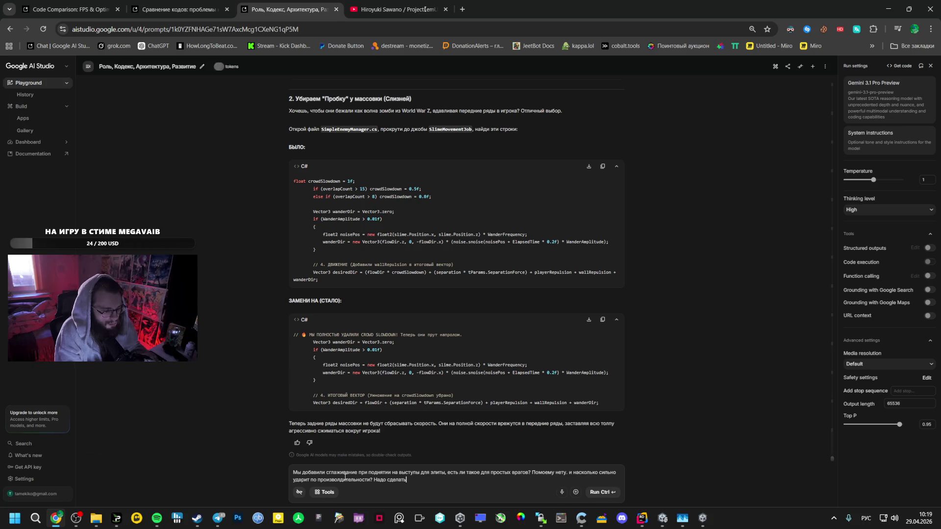
# - Pick upgrades through LVL 15, including Лазерный Дрон, Mage Staff, Damage Up and Radius EXP
pyautogui.click(695, 527)
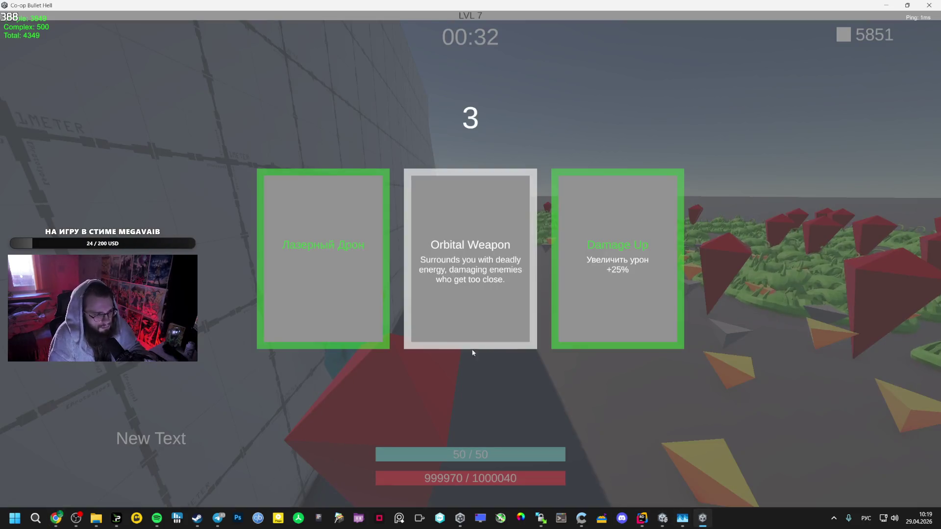
pyautogui.click(452, 249)
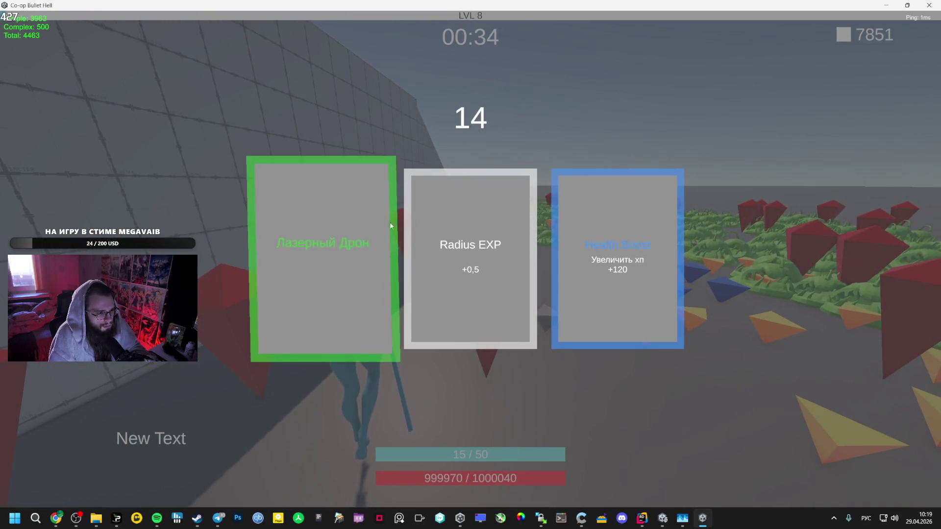
pyautogui.click(390, 223)
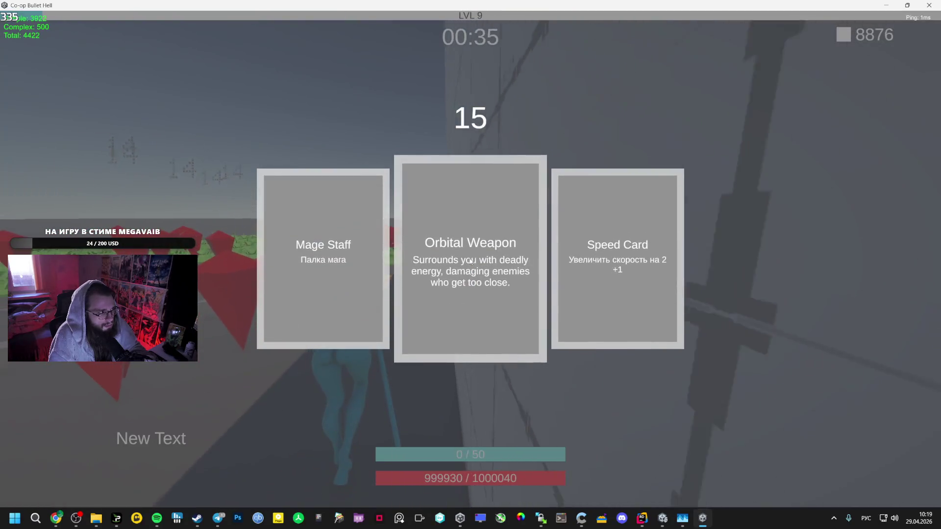
pyautogui.click(471, 255)
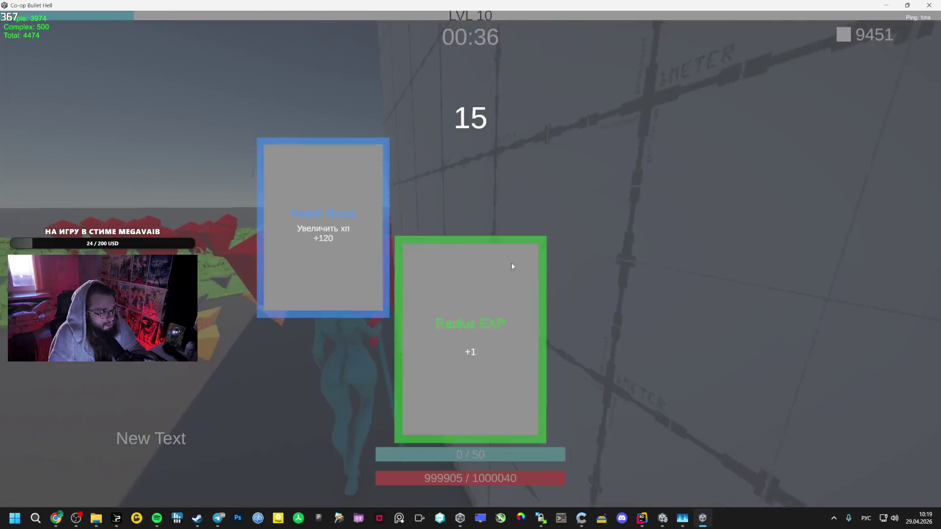
pyautogui.click(563, 230)
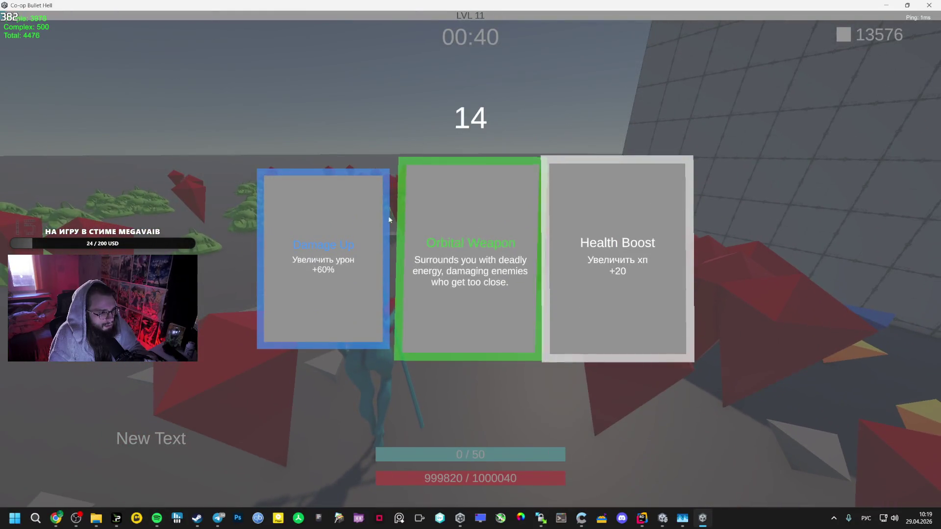
pyautogui.click(389, 218)
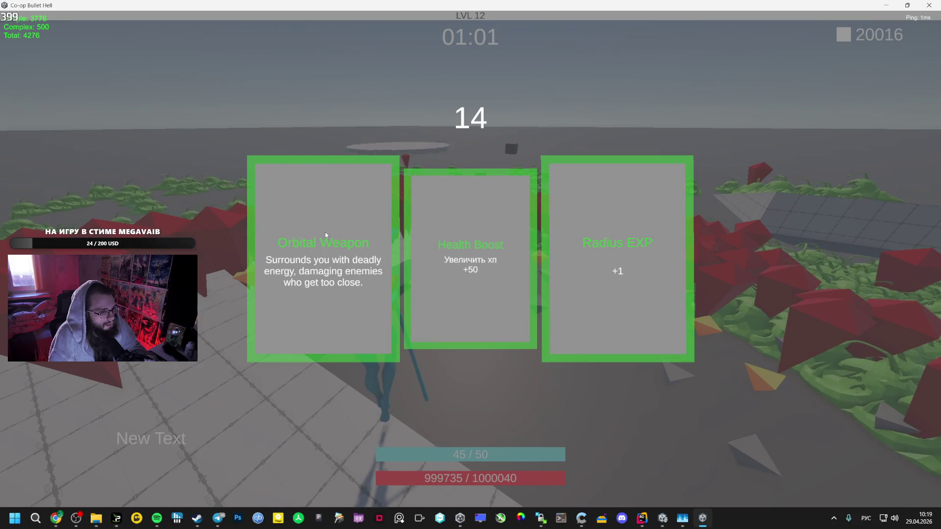
pyautogui.click(325, 234)
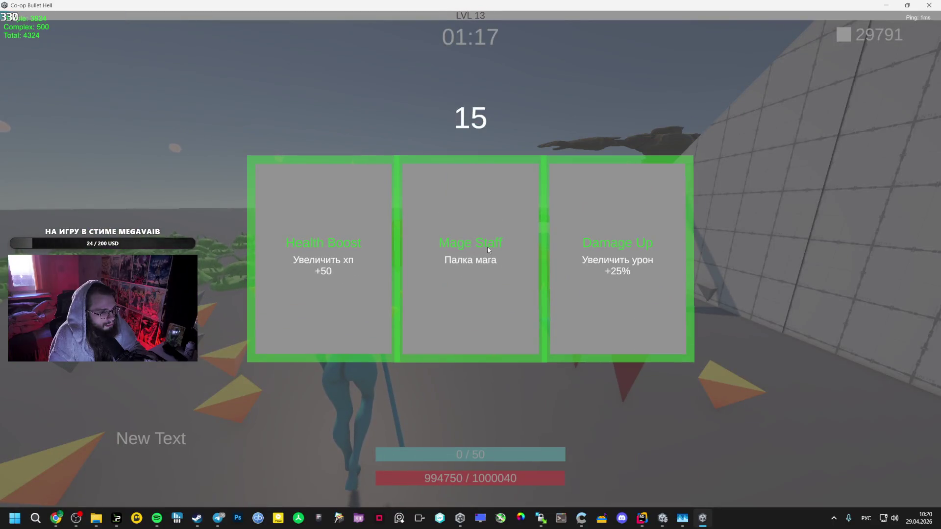
pyautogui.click(488, 250)
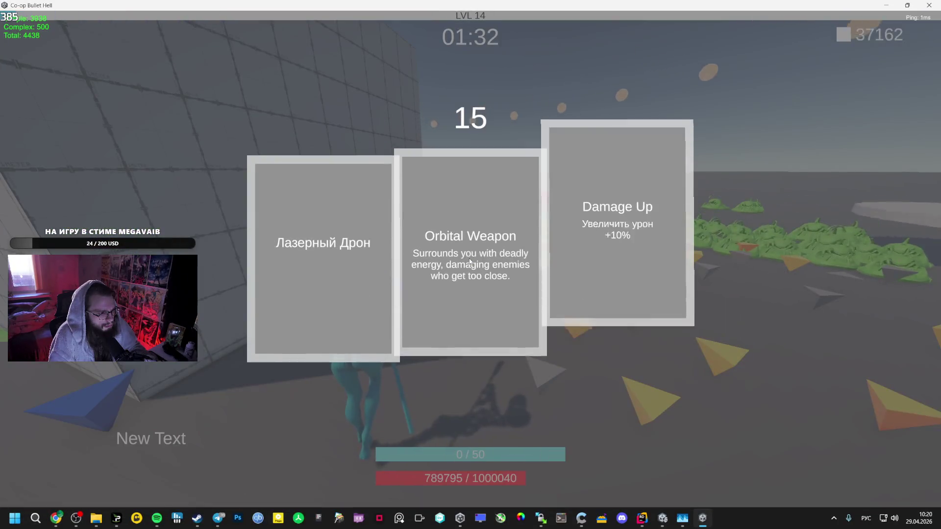
pyautogui.click(578, 235)
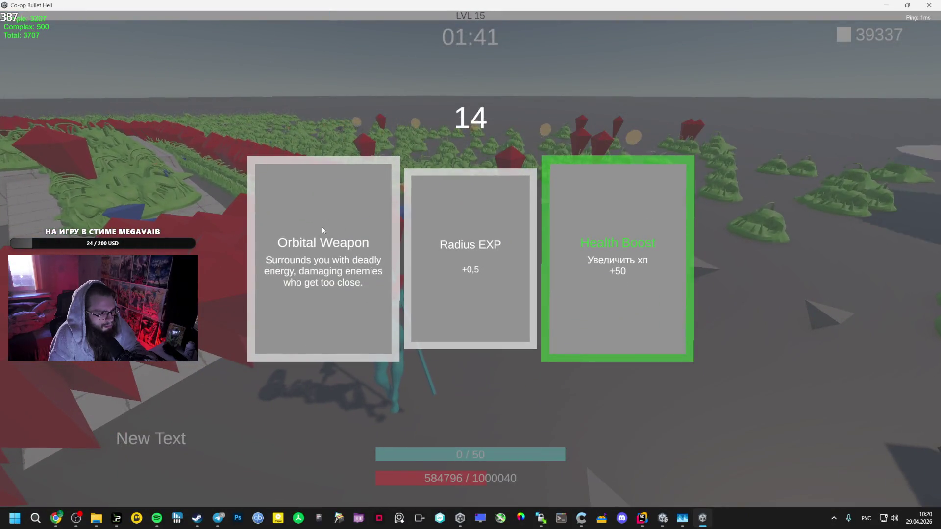
pyautogui.click(440, 227)
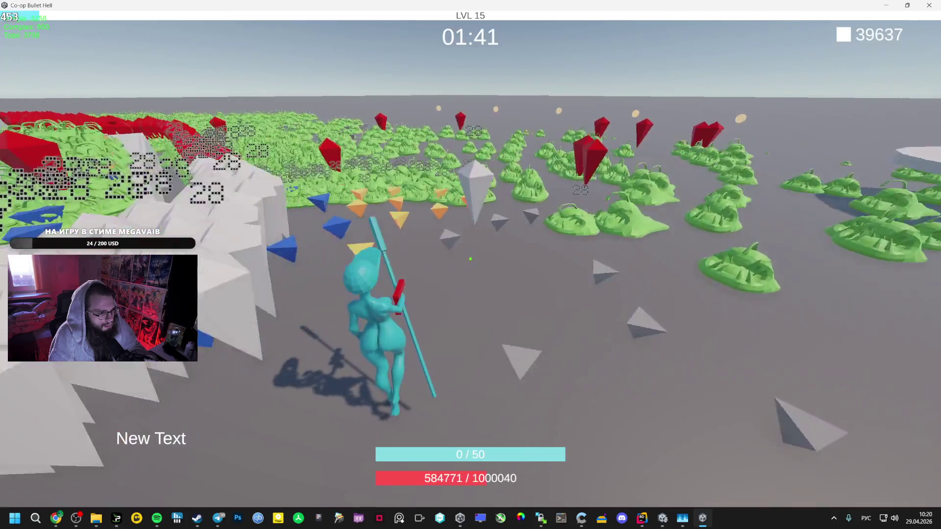
# - Run through the enemy crowd along the wall and take the Mage Staff upgrade
pyautogui.press('w')
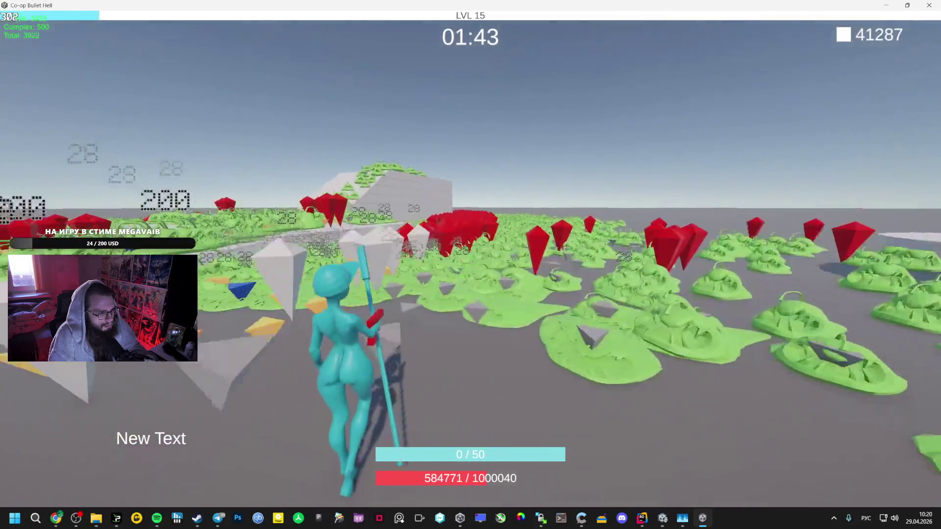
pyautogui.press('w')
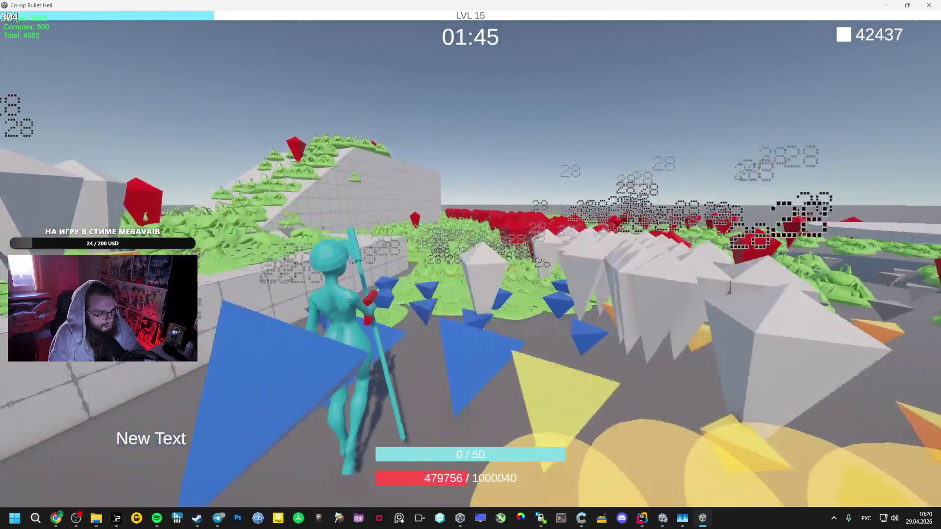
pyautogui.press('w')
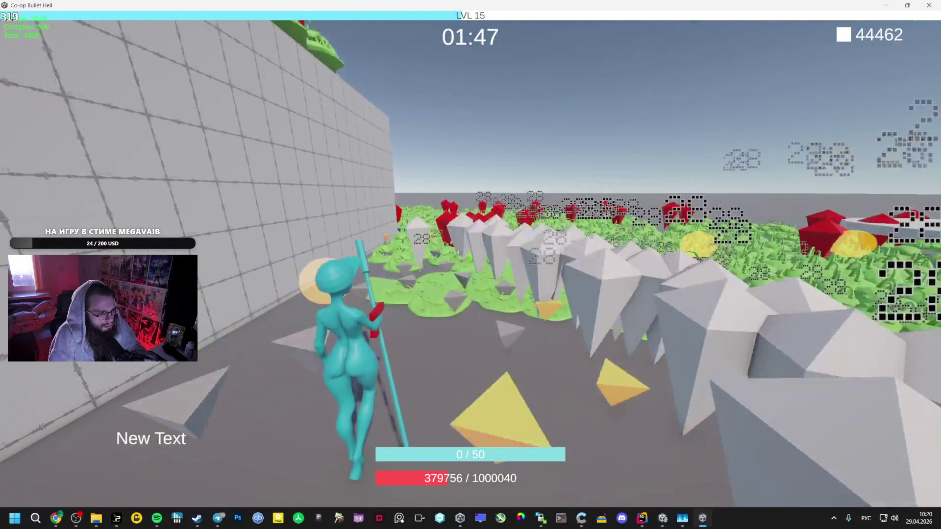
pyautogui.press('w')
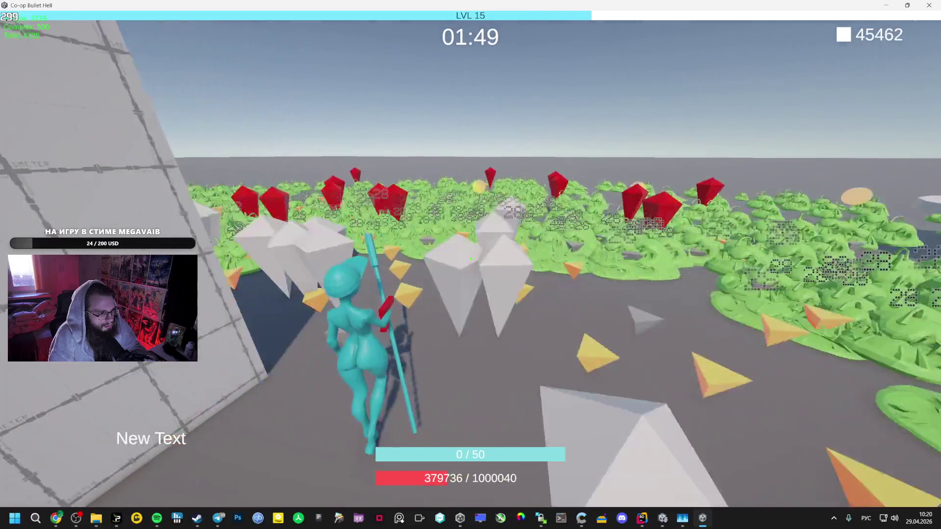
pyautogui.press('w')
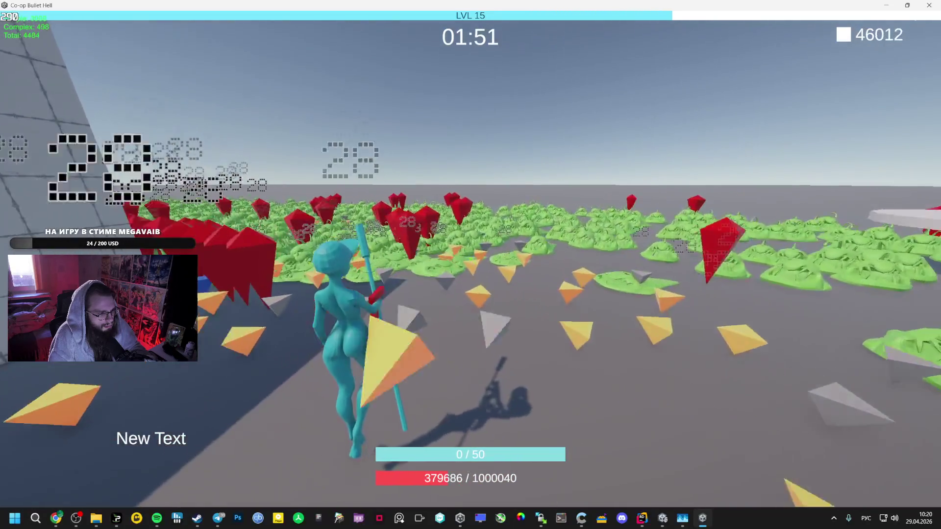
pyautogui.press('w')
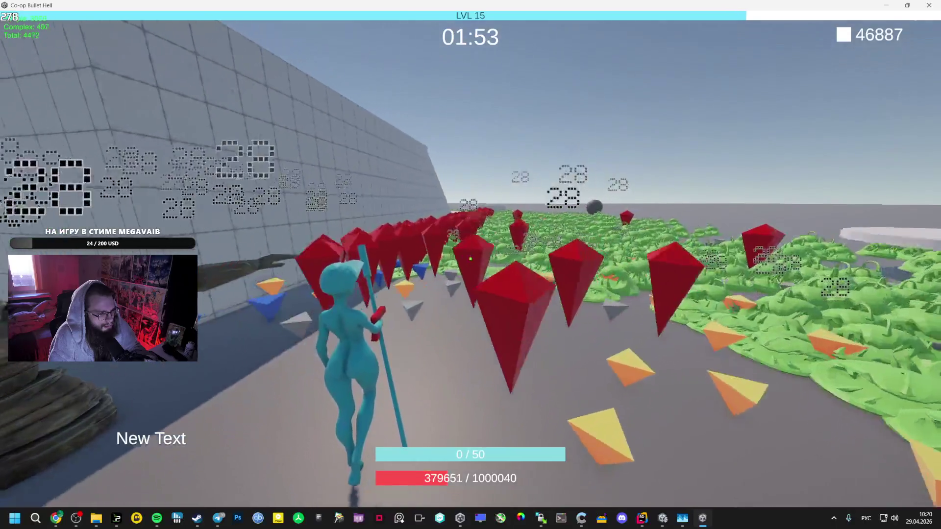
pyautogui.press('w')
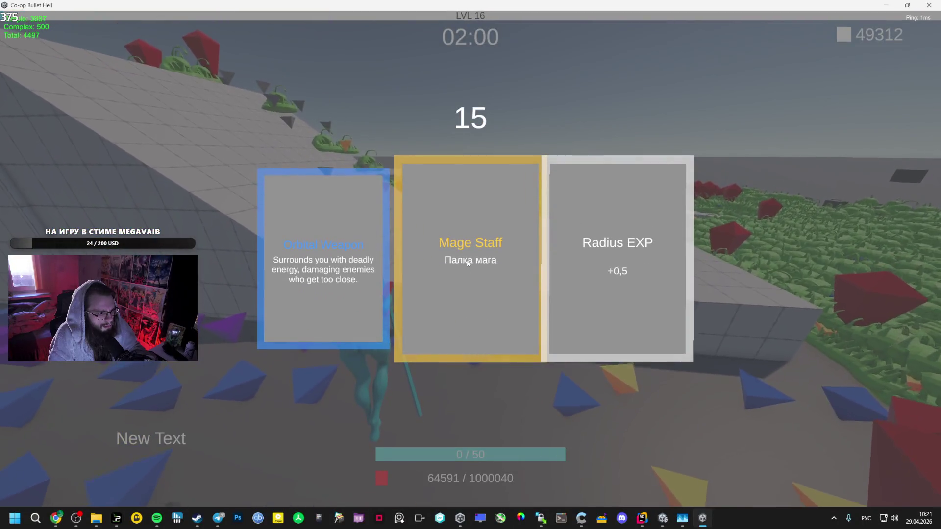
pyautogui.click(467, 264)
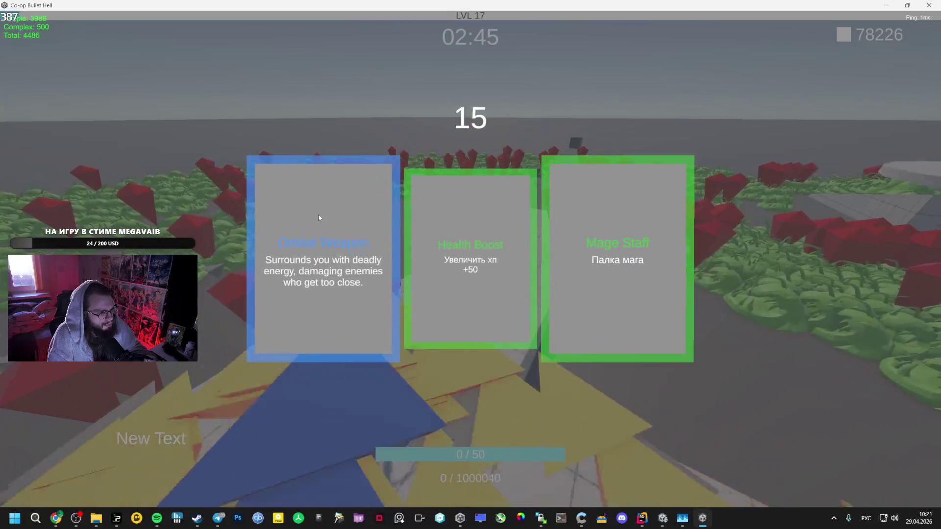
# - Take the Orbital Weapon upgrade and run along the tiled path onto the raised platform
pyautogui.click(318, 214)
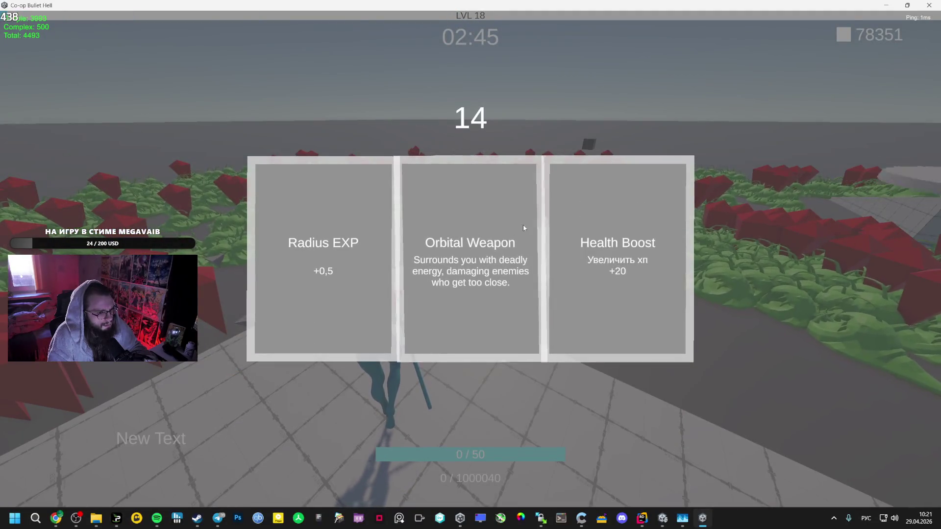
pyautogui.click(416, 217)
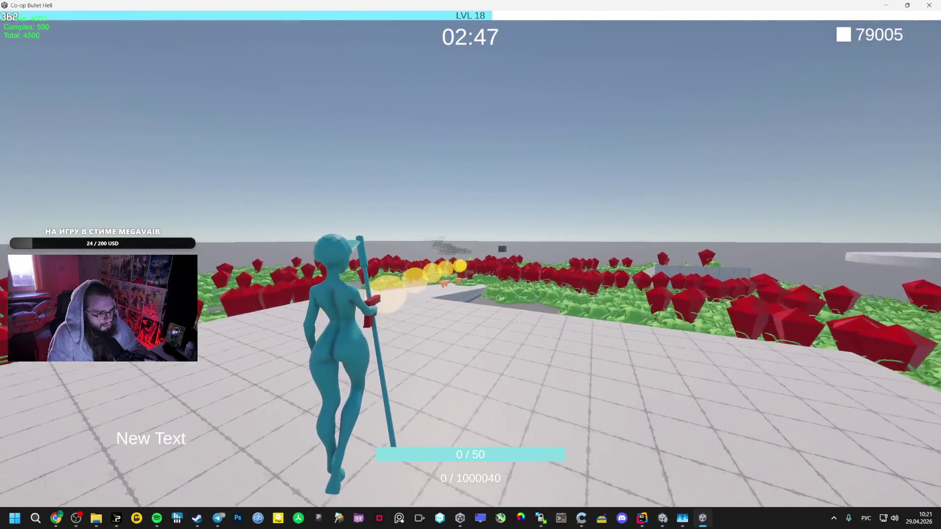
pyautogui.press('w')
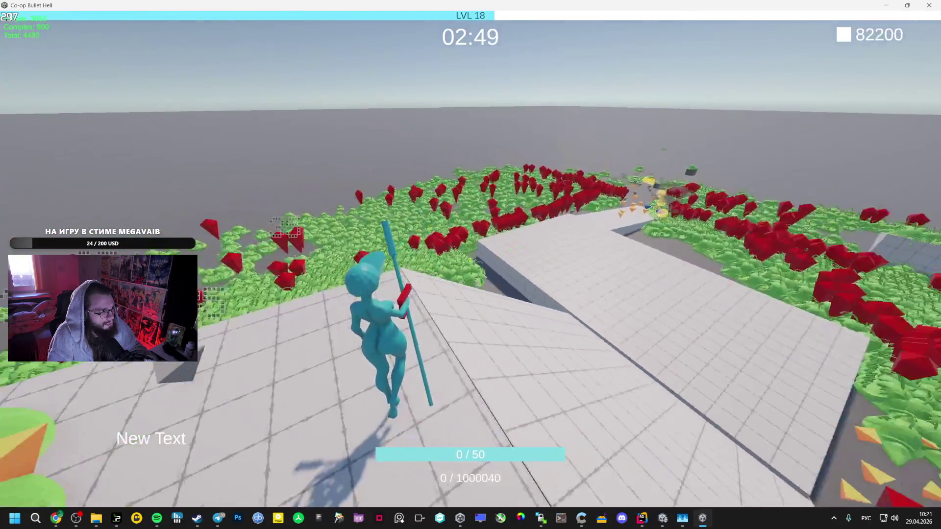
pyautogui.press('w')
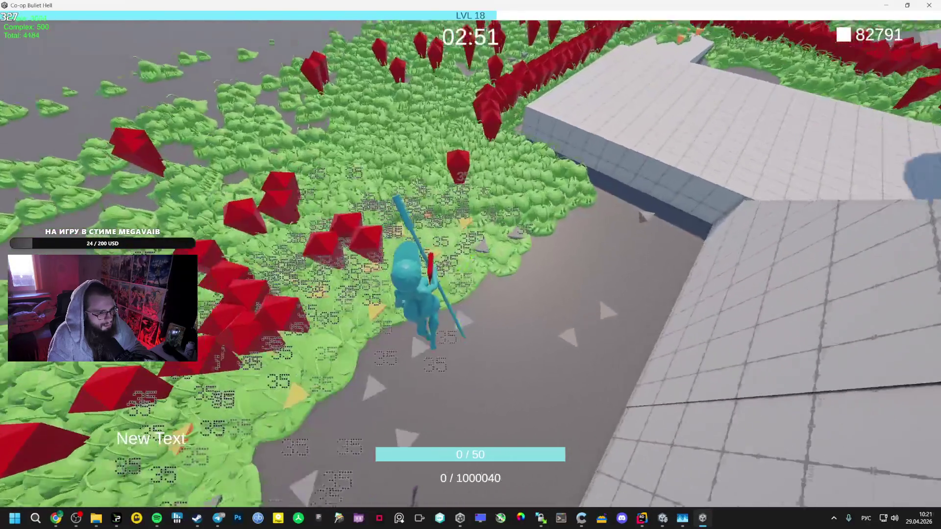
pyautogui.press('w')
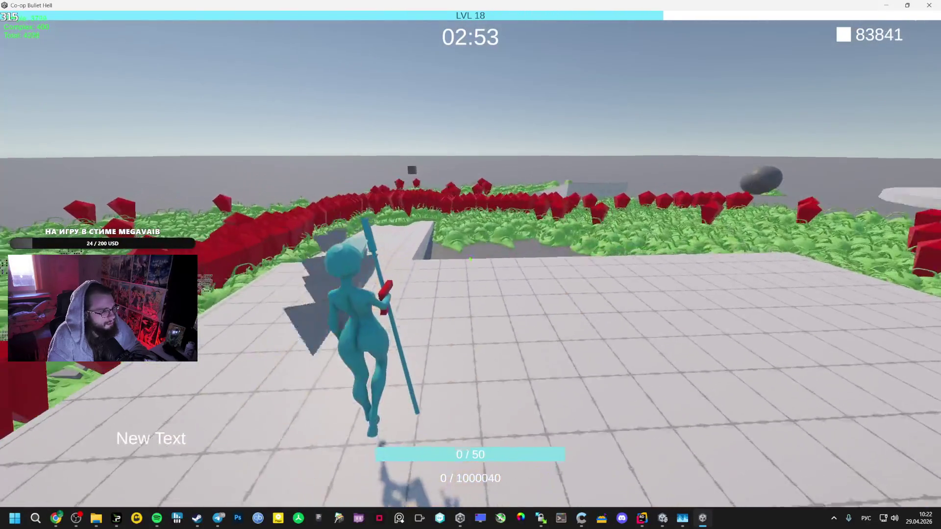
pyautogui.press('w')
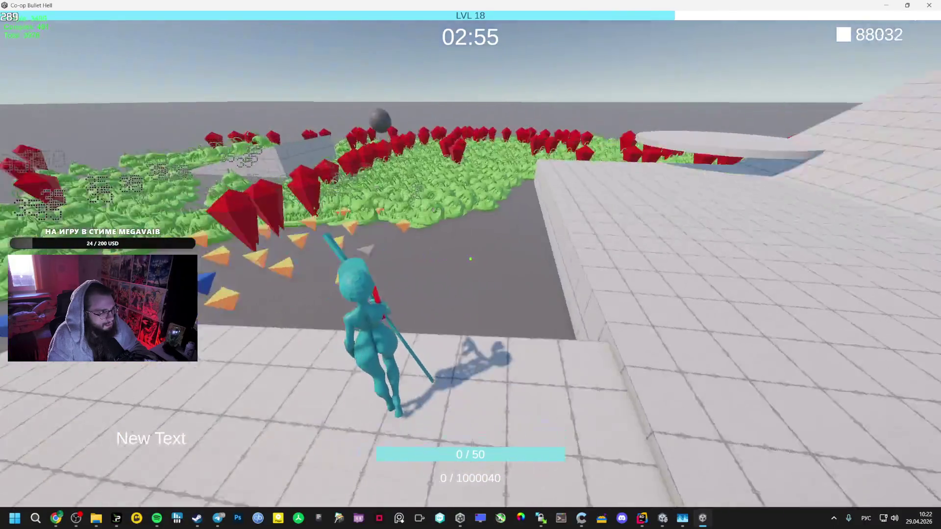
pyautogui.press('w')
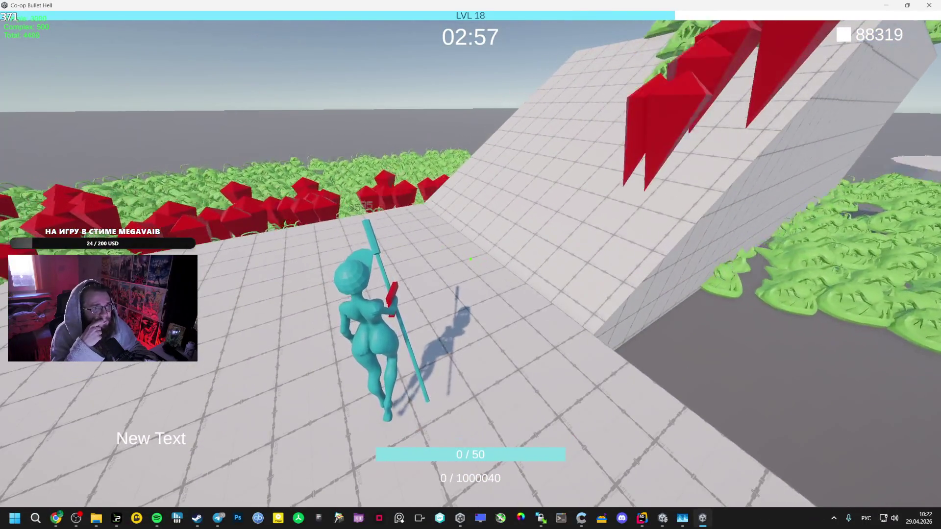
pyautogui.press('w')
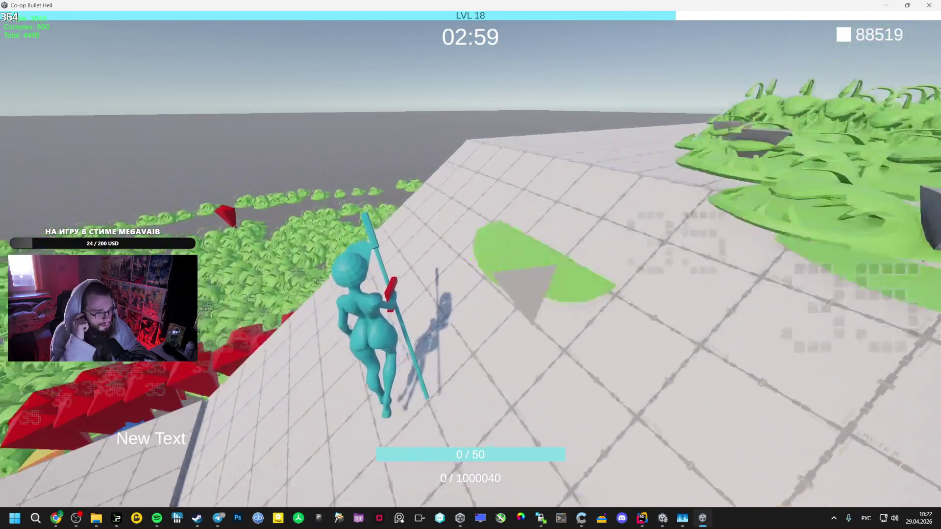
pyautogui.press('w')
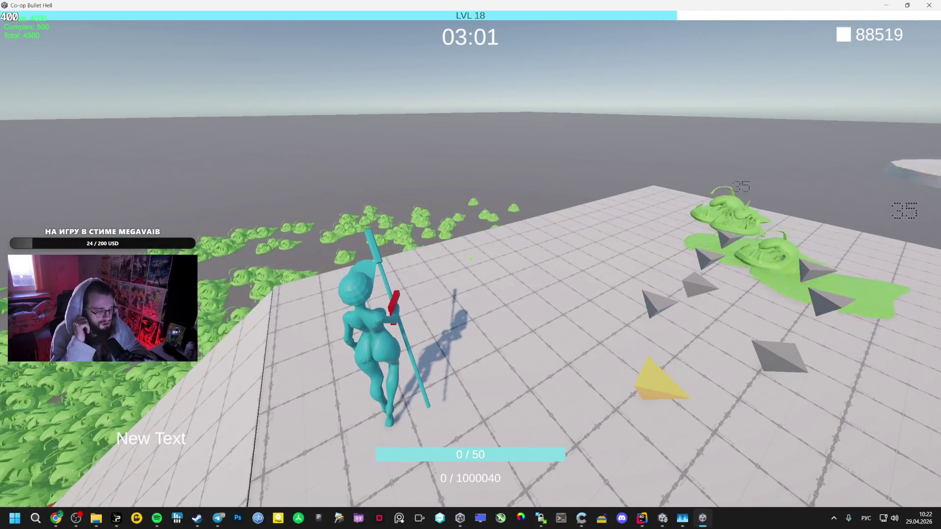
pyautogui.press('w')
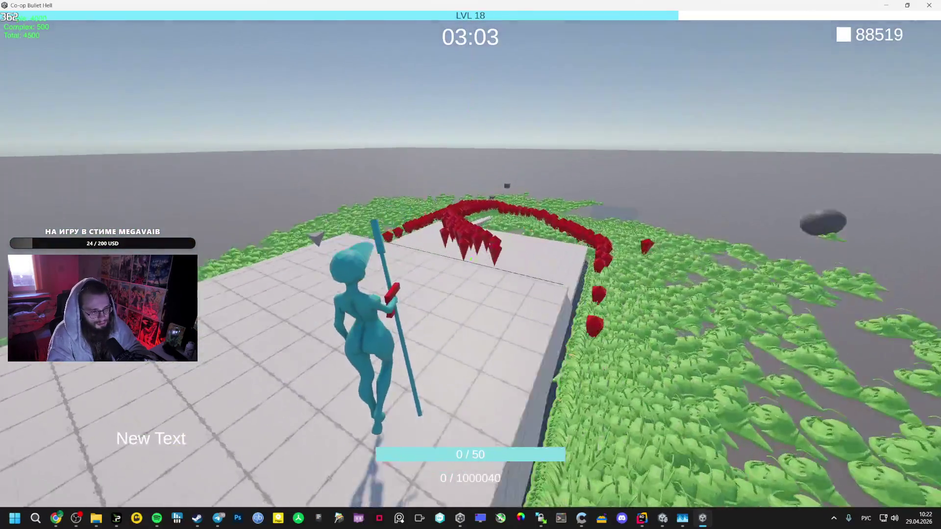
# - Run beside the large wall checking enemies, take Health Boost +50, then pause the game
pyautogui.press('w')
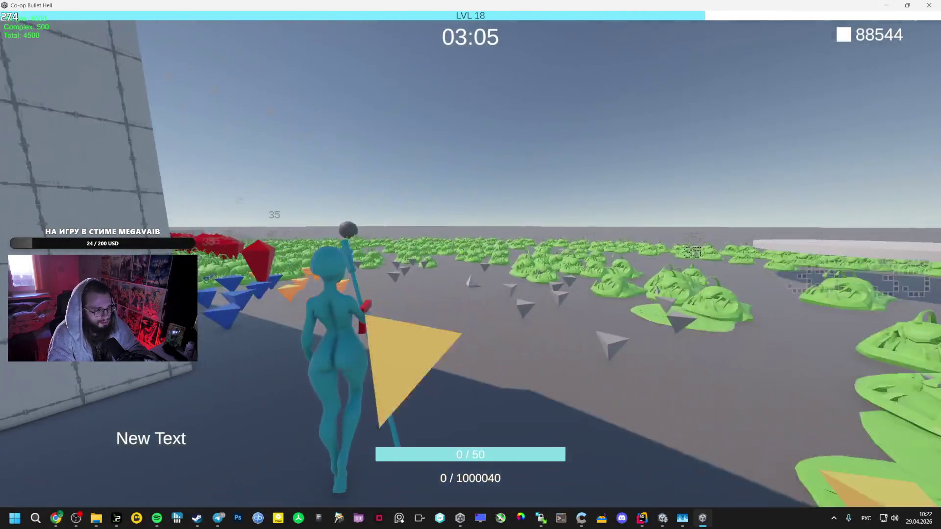
pyautogui.press('w')
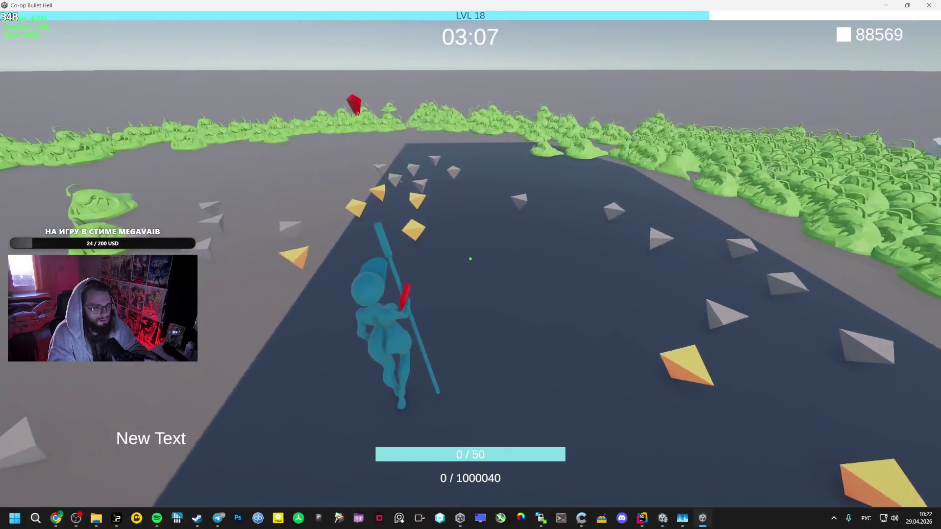
pyautogui.press('w')
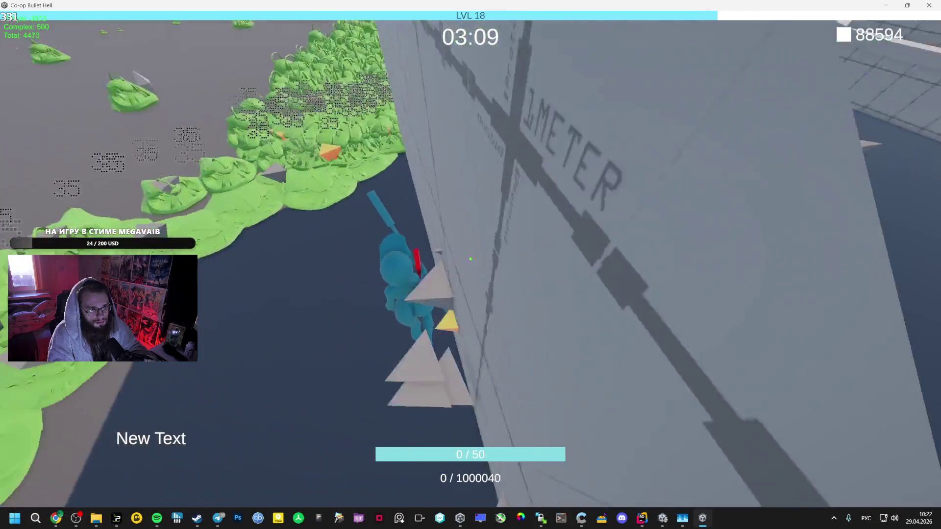
pyautogui.press('w')
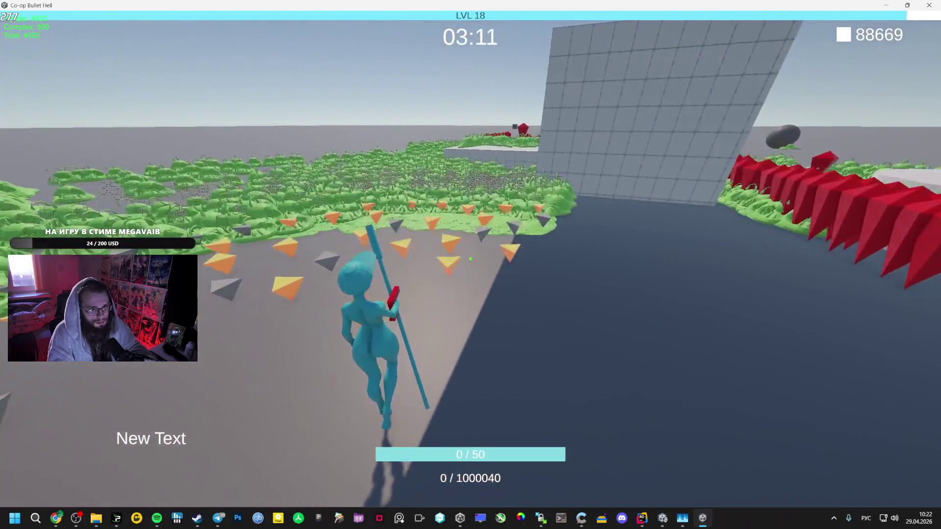
pyautogui.press('w')
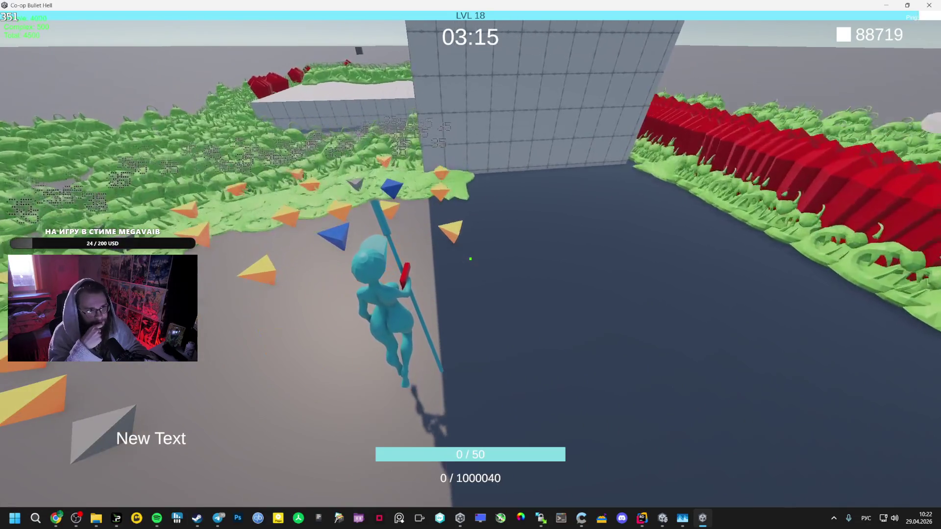
pyautogui.press('w')
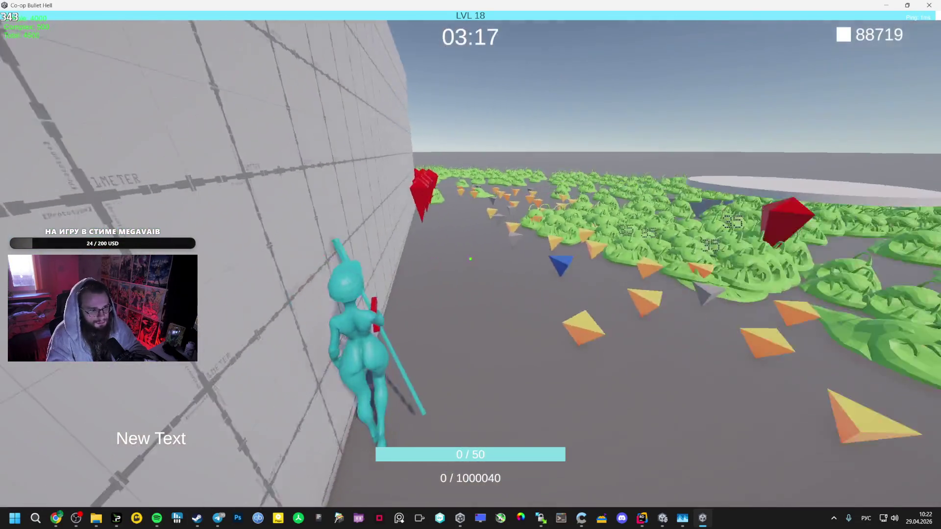
pyautogui.press('w')
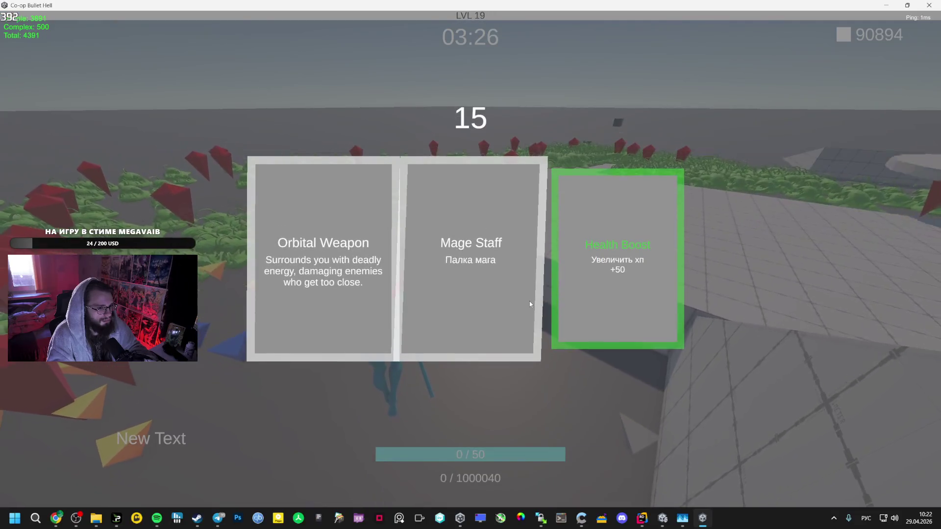
pyautogui.click(480, 265)
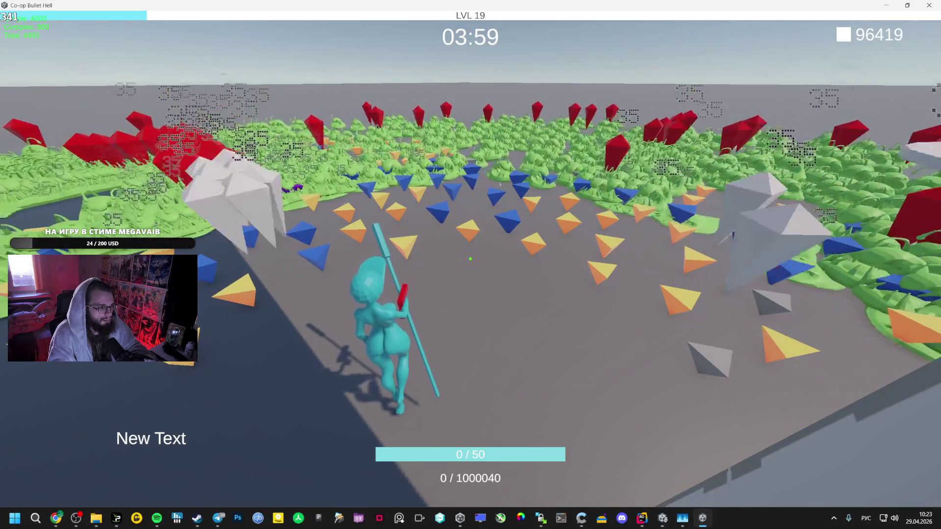
pyautogui.press('Escape')
pyautogui.hotkey('alt', 'Tab')
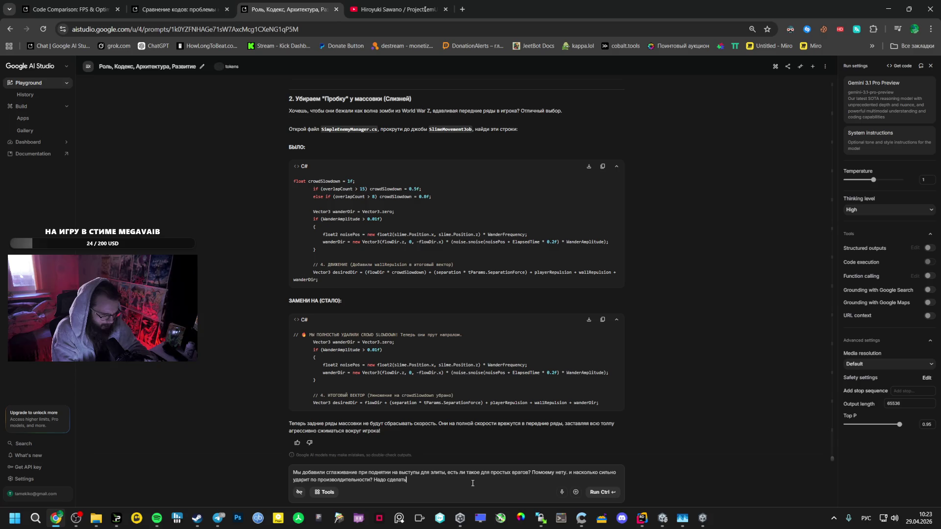
# - Send Gemini the question on simple-enemy smoothing and elites sinking underground off the NavMesh
pyautogui.press('Return')
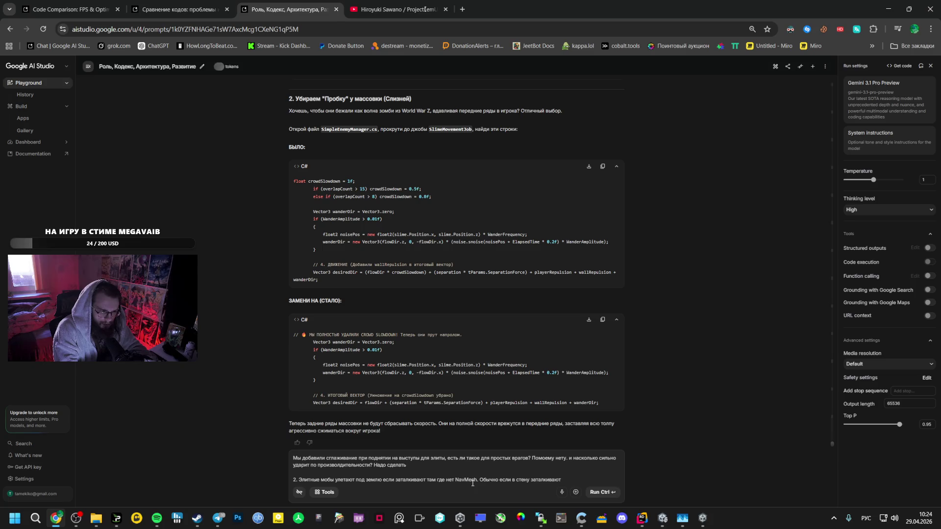
pyautogui.write('2. Элитные мобы улетают под землю если заталкивают там где нет NavMesh. Обычно если в стену заталкивают соседи.')
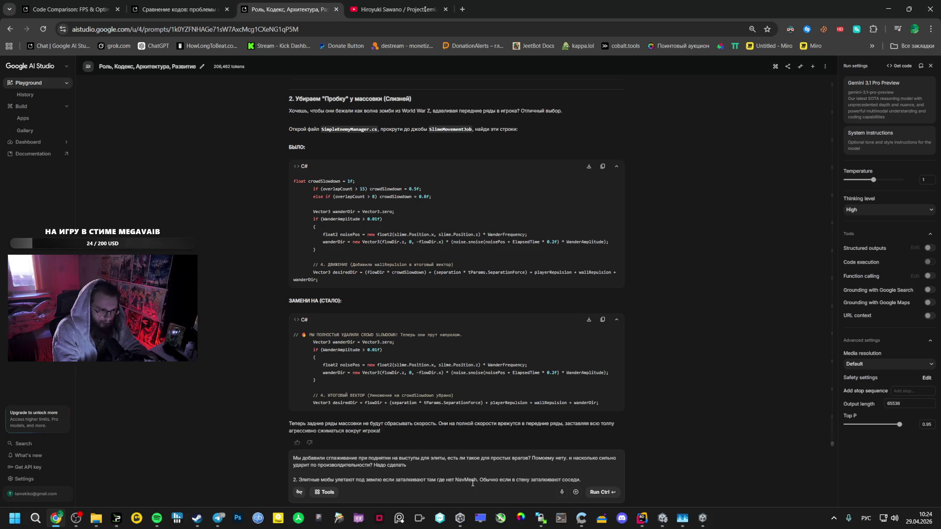
pyautogui.hotkey('ctrl', 'Return')
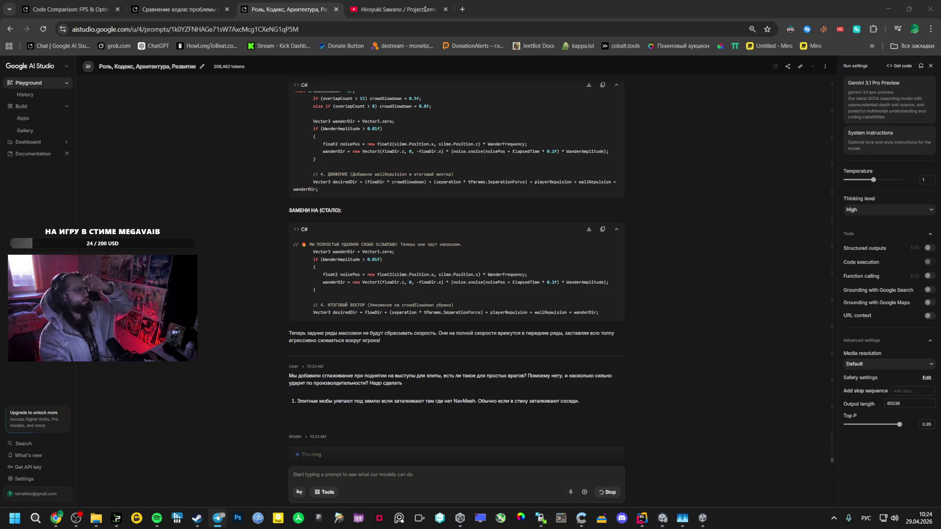
pyautogui.hotkey('alt', 'Tab')
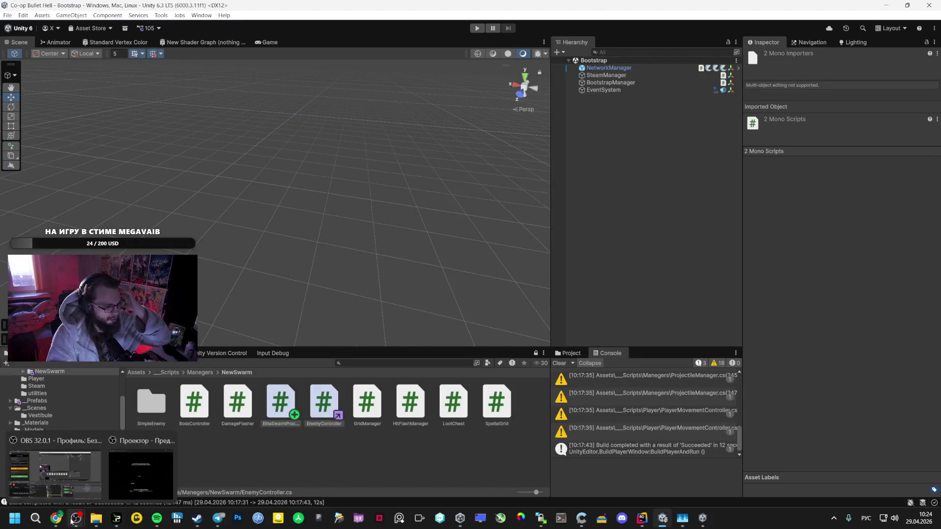
pyautogui.click(74, 514)
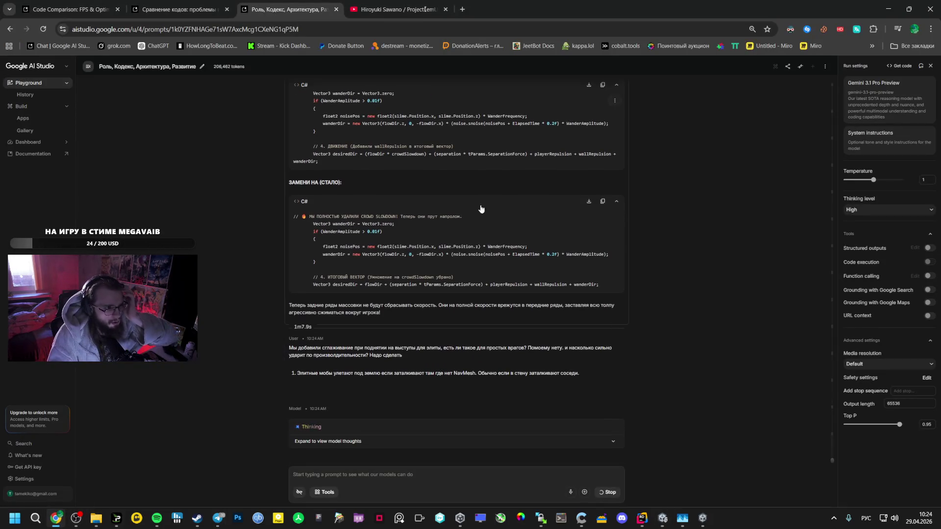
pyautogui.hotkey('ctrl', 'Tab')
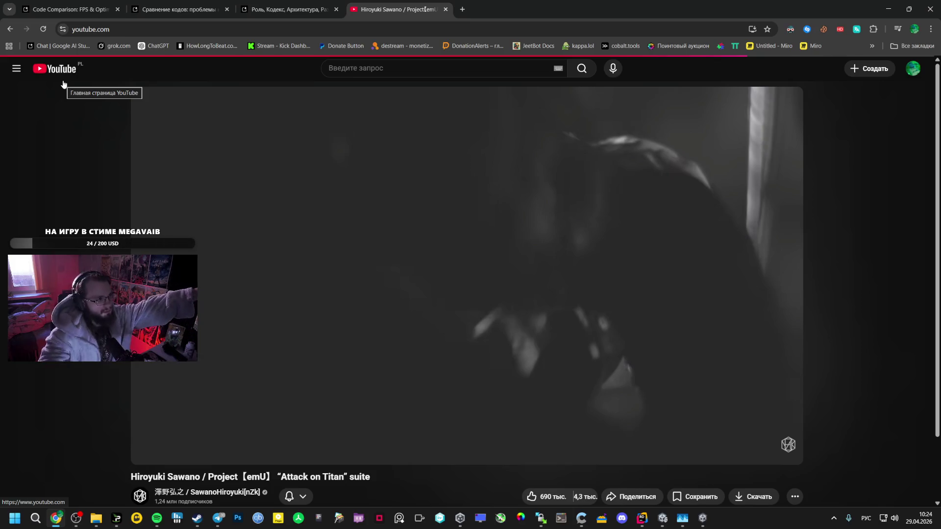
# - Open YouTube in a new tab and close the music video tab
pyautogui.middleClick(66, 69)
pyautogui.click(520, 3)
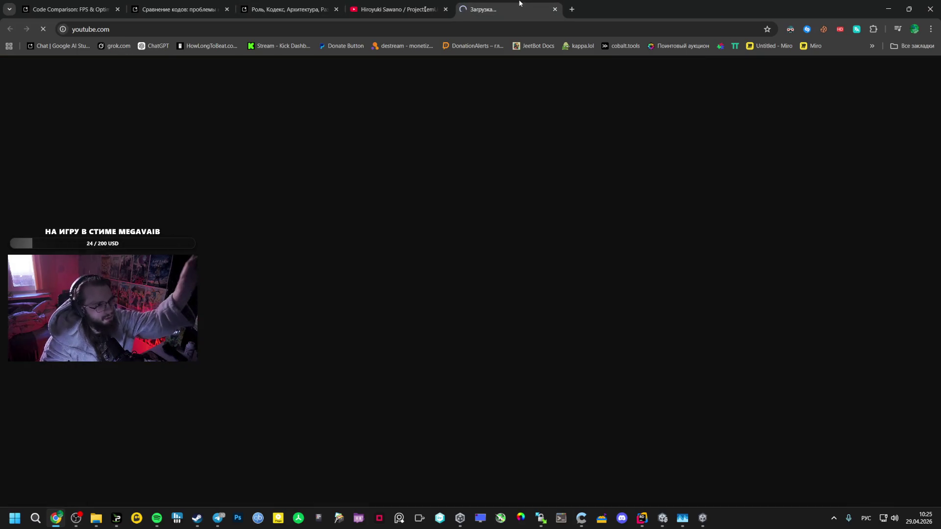
pyautogui.click(432, 10)
pyautogui.click(445, 9)
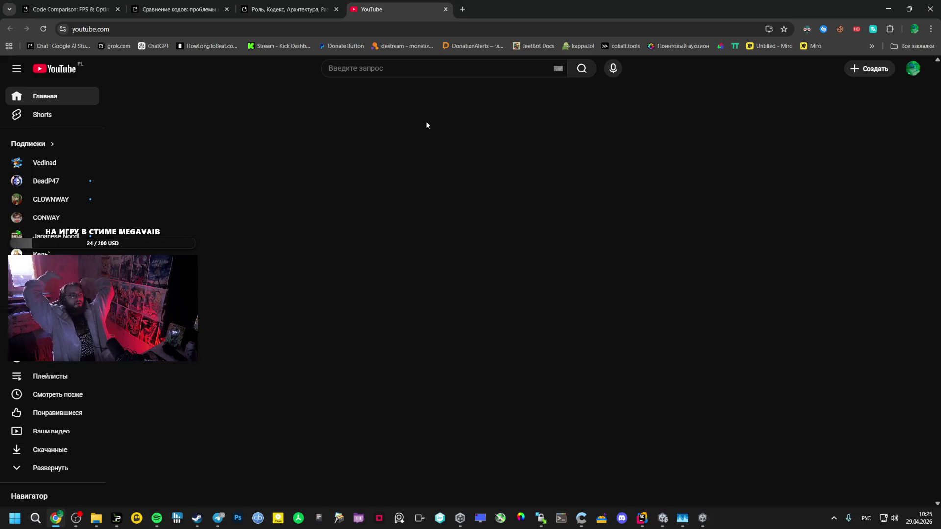
# - Browse two subscribed channels' uploads, then close the YouTube tab
pyautogui.click(55, 184)
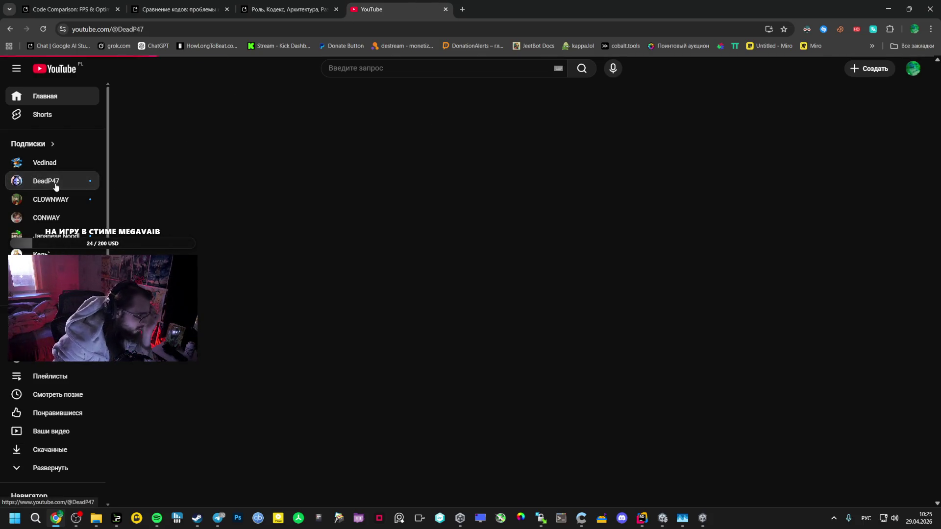
pyautogui.click(278, 287)
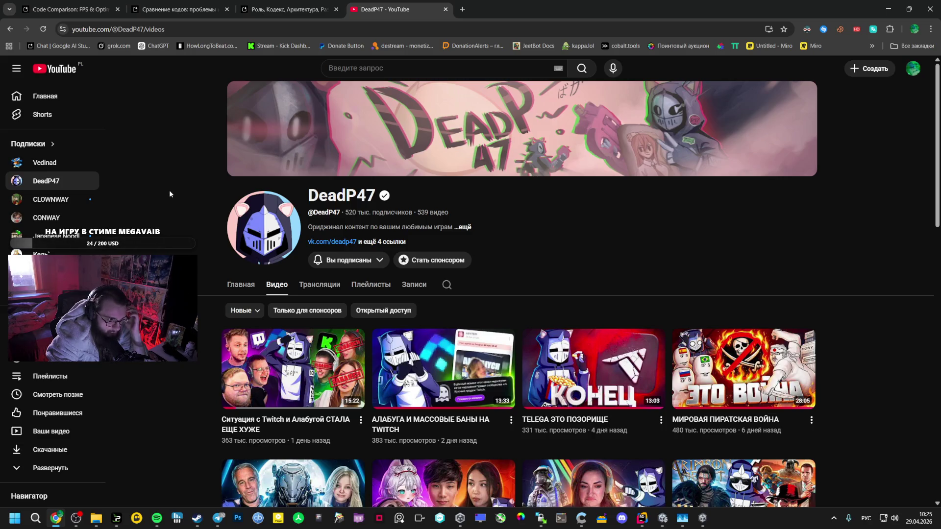
pyautogui.scroll(-2, 170, 194)
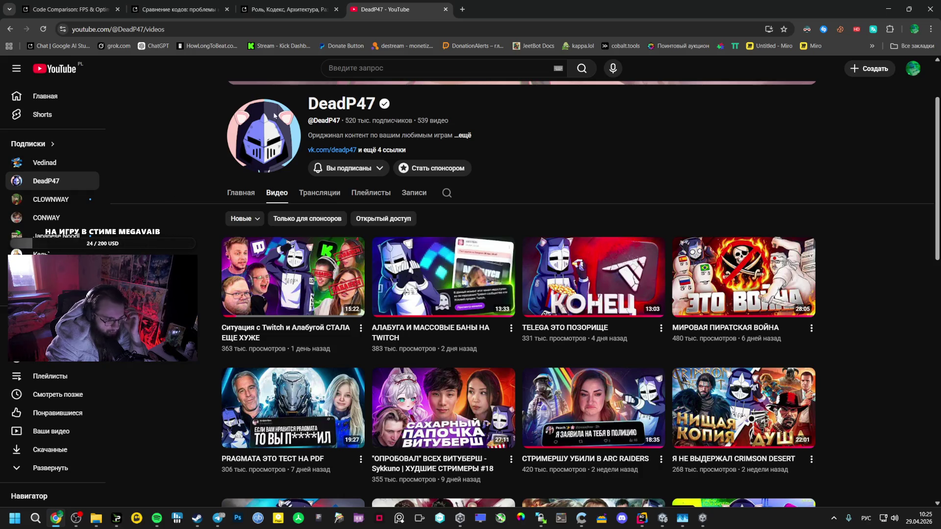
pyautogui.click(45, 97)
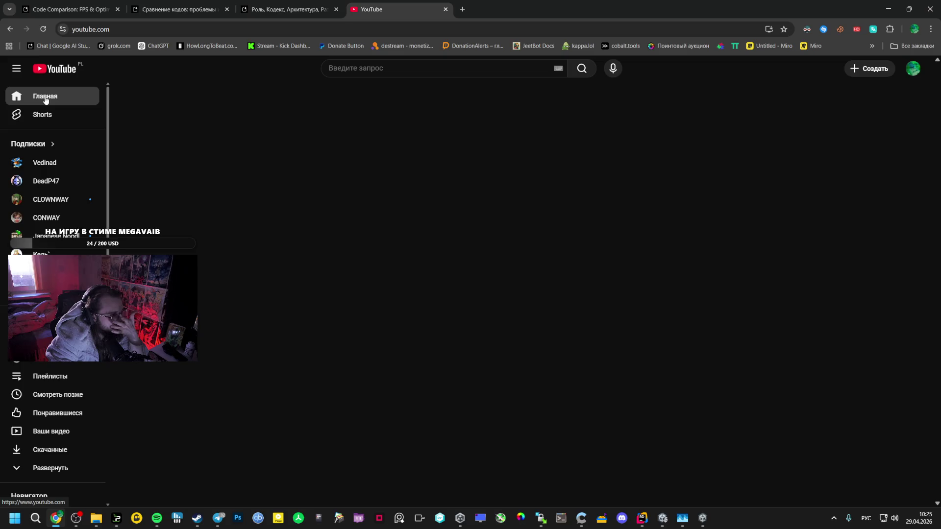
pyautogui.click(62, 201)
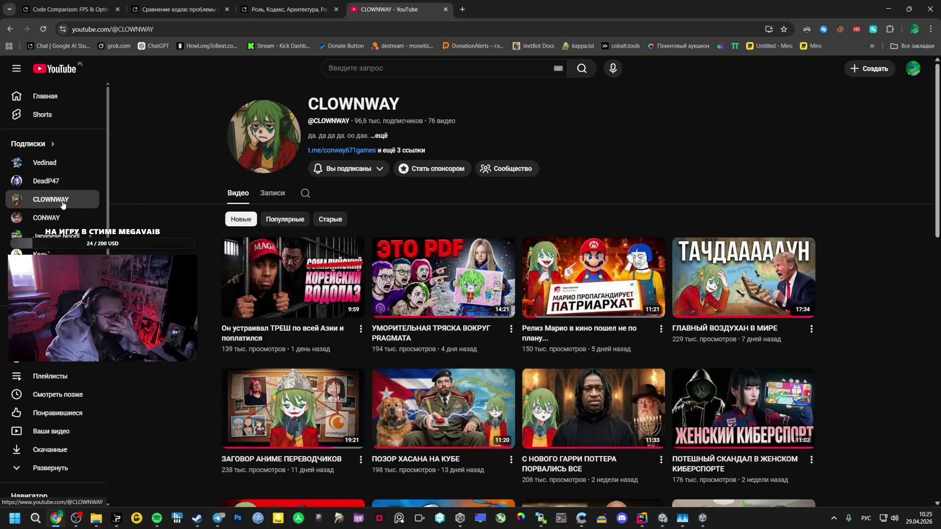
pyautogui.click(445, 10)
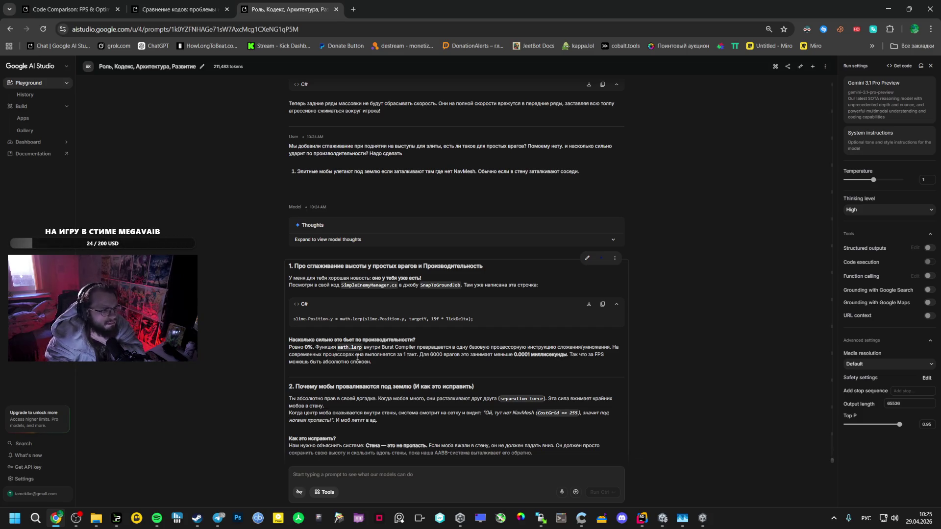
# - Copy Gemini's EliteSwarmProcessor.cs code that stops elites sinking through walls
pyautogui.scroll(-2, 358, 358)
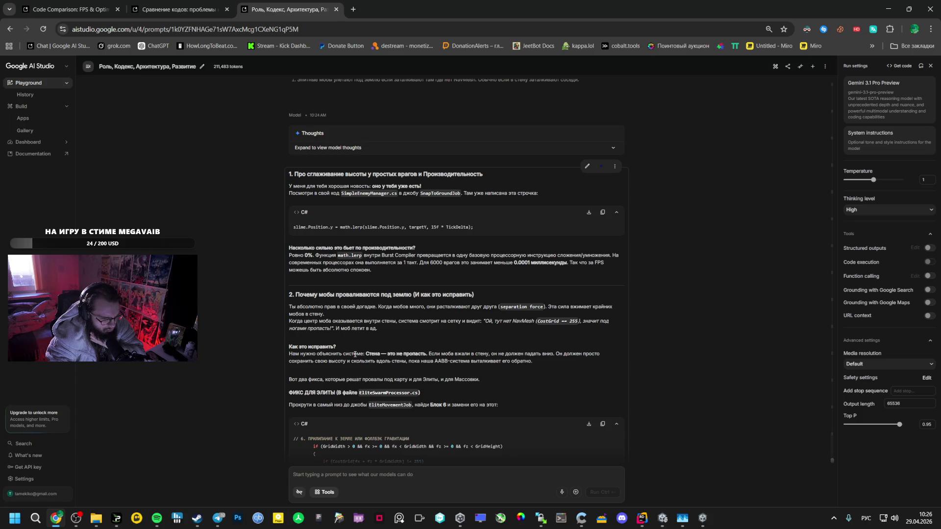
pyautogui.scroll(-3, 355, 354)
pyautogui.moveTo(312, 308)
pyautogui.mouseDown()
pyautogui.moveTo(353, 387)
pyautogui.moveTo(372, 385)
pyautogui.moveTo(417, 419)
pyautogui.mouseUp()
pyautogui.hotkey('ctrl', 'c')
pyautogui.scroll(-2, 353, 388)
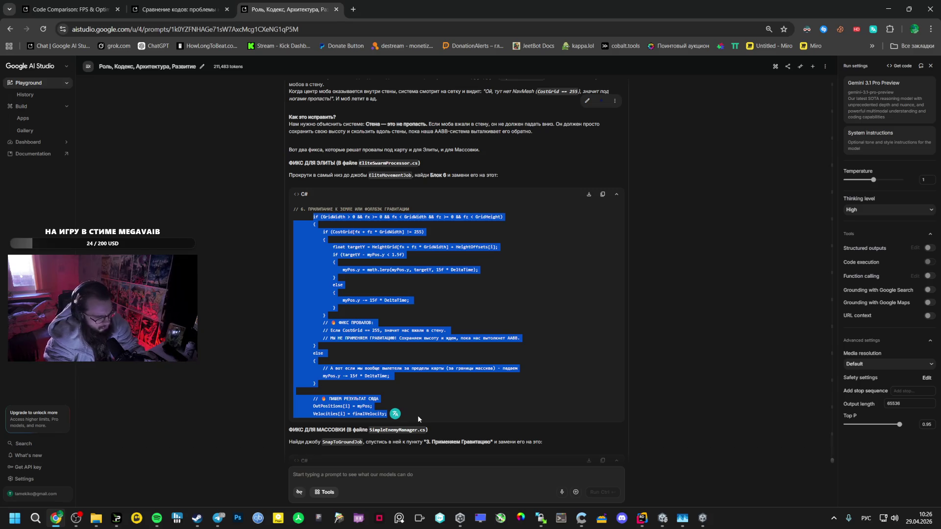
pyautogui.scroll(-2, 418, 386)
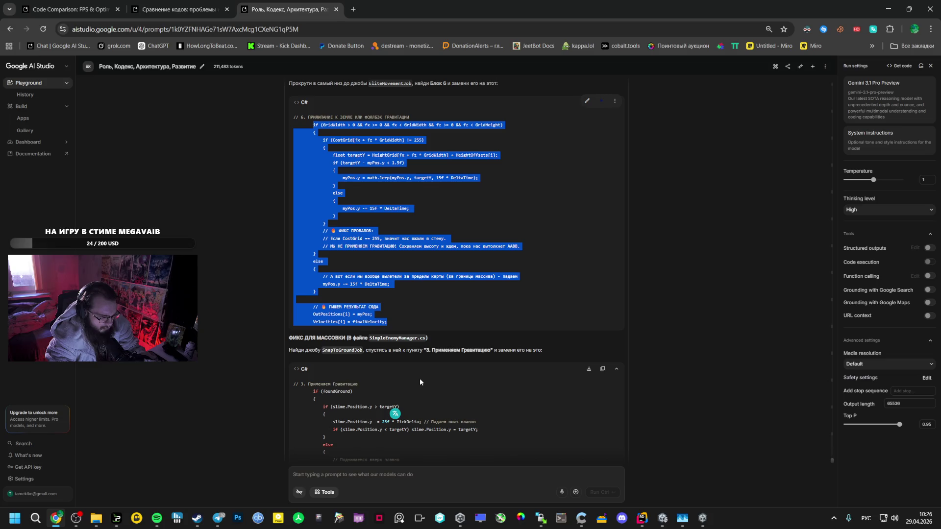
pyautogui.scroll(-4, 419, 379)
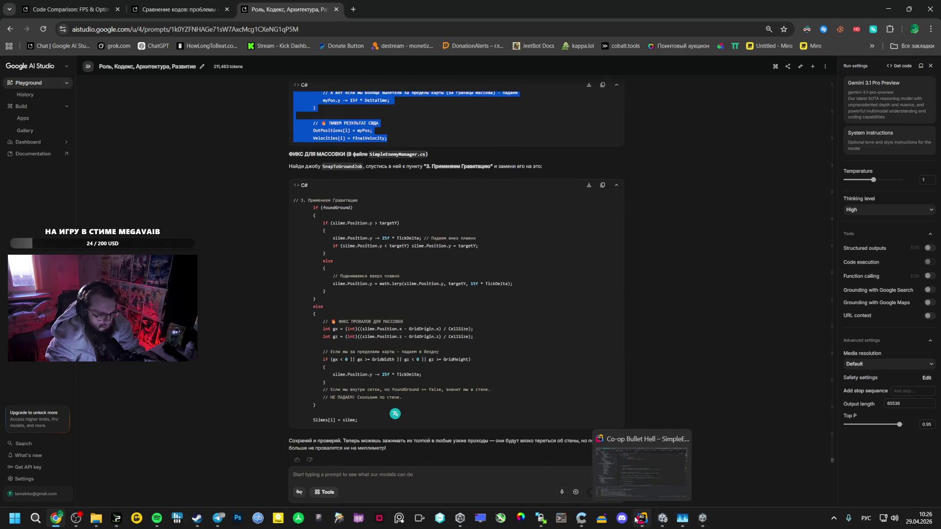
pyautogui.click(636, 520)
pyautogui.scroll(-20, 270, 298)
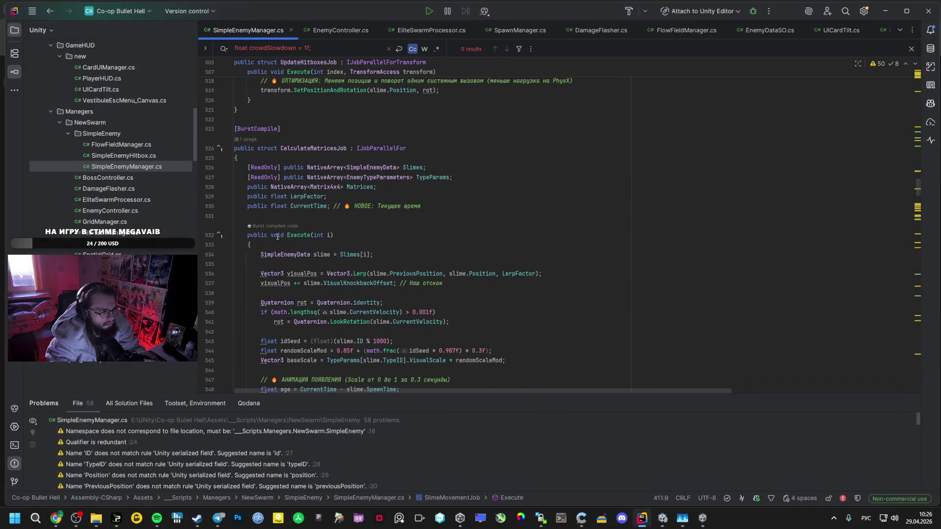
# - Paste the elite fix over the ground-snap block at lines 377–393 of EliteSwarmProcessor.cs
pyautogui.click(338, 30)
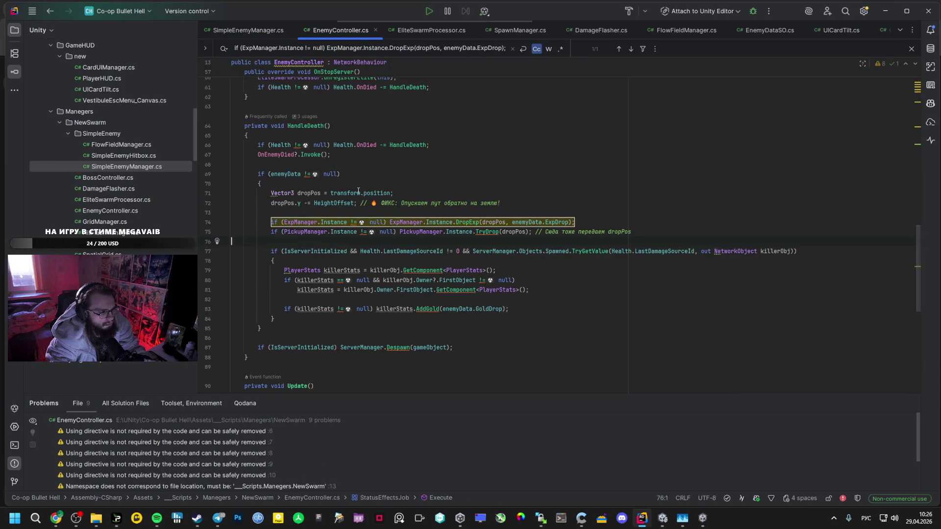
pyautogui.click(431, 30)
pyautogui.moveTo(322, 289); pyautogui.dragTo(268, 234)
pyautogui.hotkey('ctrl', 'v')
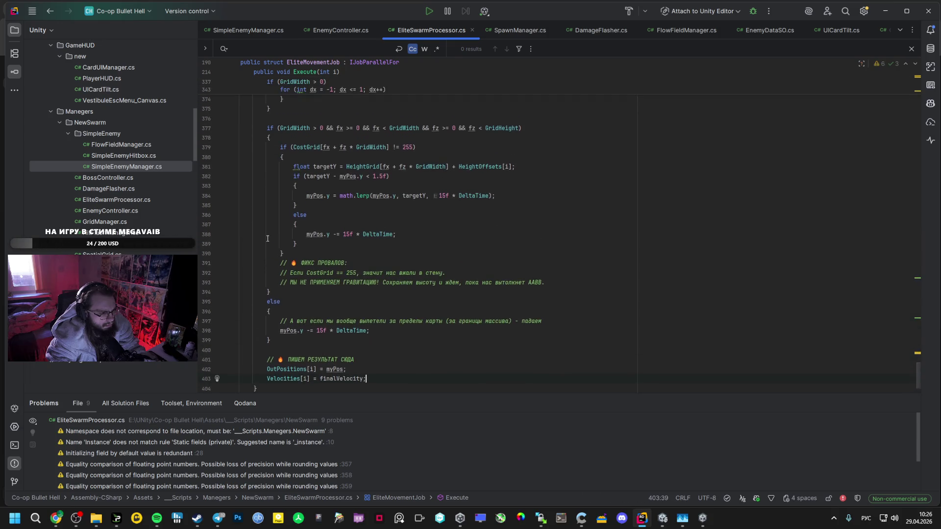
pyautogui.scroll(1, 267, 239)
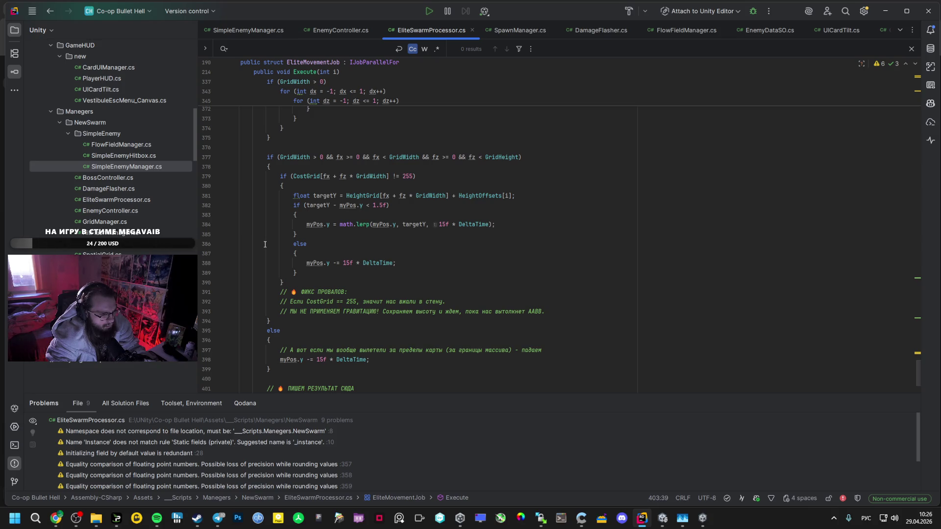
# - Find the SnapToGroundJob struct in SimpleEnemyManager.cs using the name copied from AI Studio
pyautogui.hotkey('alt', 'Tab')
pyautogui.scroll(-1, 307, 281)
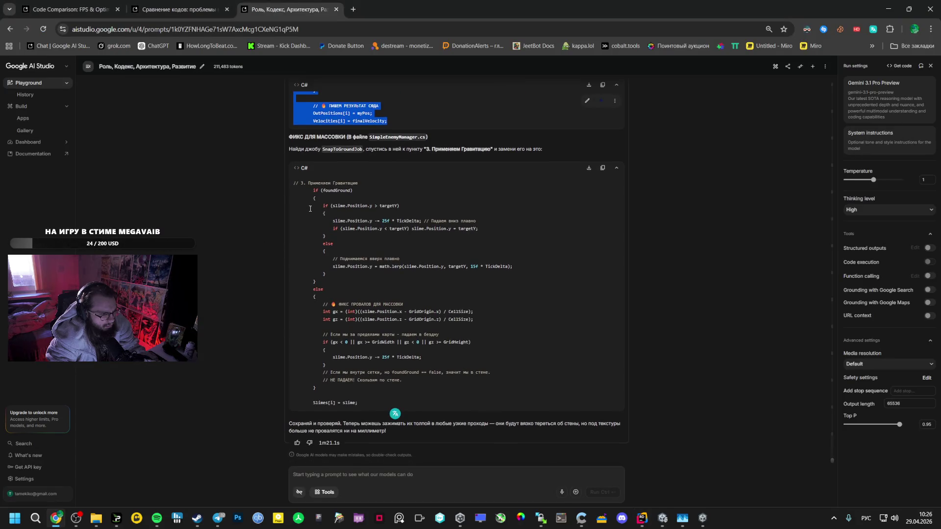
pyautogui.doubleClick(347, 149)
pyautogui.hotkey('ctrl', 'c')
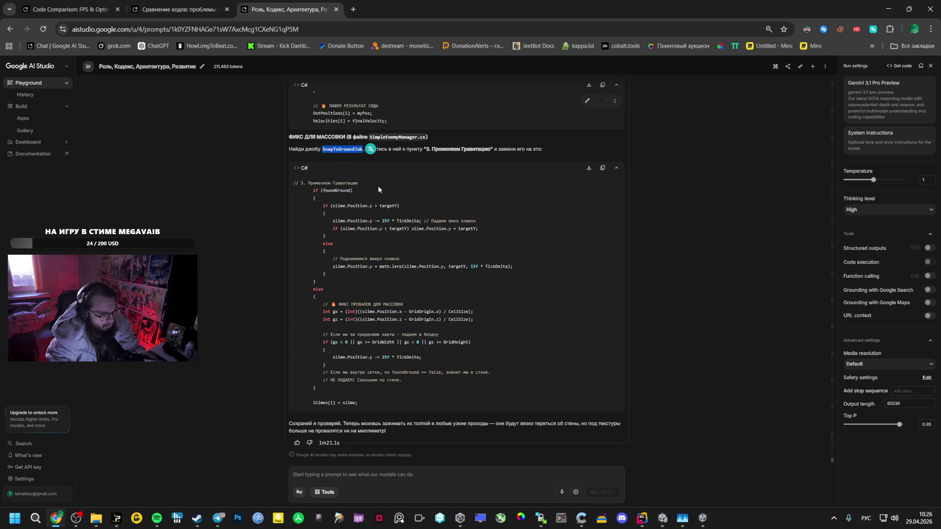
pyautogui.click(642, 518)
pyautogui.click(249, 30)
pyautogui.click(265, 48)
pyautogui.hotkey('ctrl', 'v')
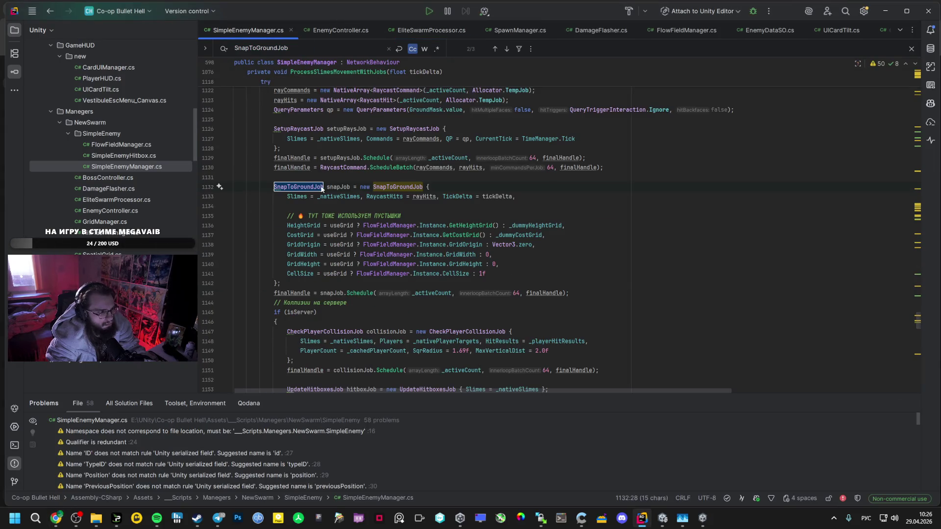
pyautogui.keyDown('ctrl'); pyautogui.click(319, 187); pyautogui.keyUp('ctrl')
pyautogui.scroll(5, 315, 271)
pyautogui.scroll(-10, 315, 271)
pyautogui.scroll(5, 315, 272)
# - Replace SnapToGroundJob's old gravity block with Gemini's crowd gravity fix
pyautogui.hotkey('alt', 'Tab')
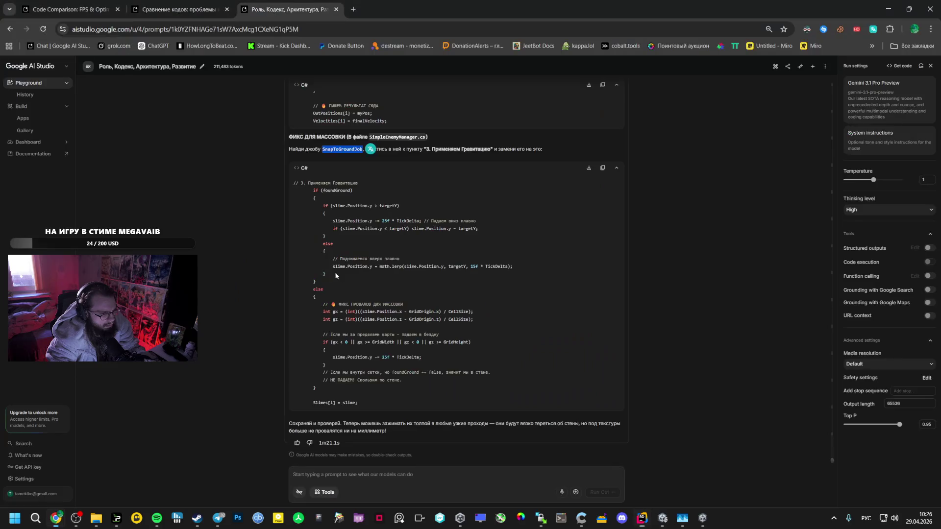
pyautogui.moveTo(367, 402); pyautogui.dragTo(299, 188)
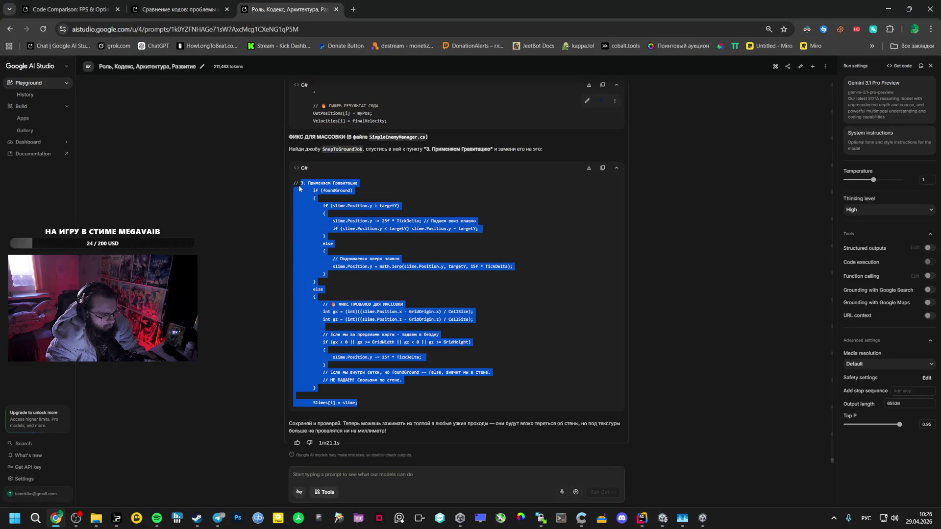
pyautogui.hotkey('alt', 'Tab')
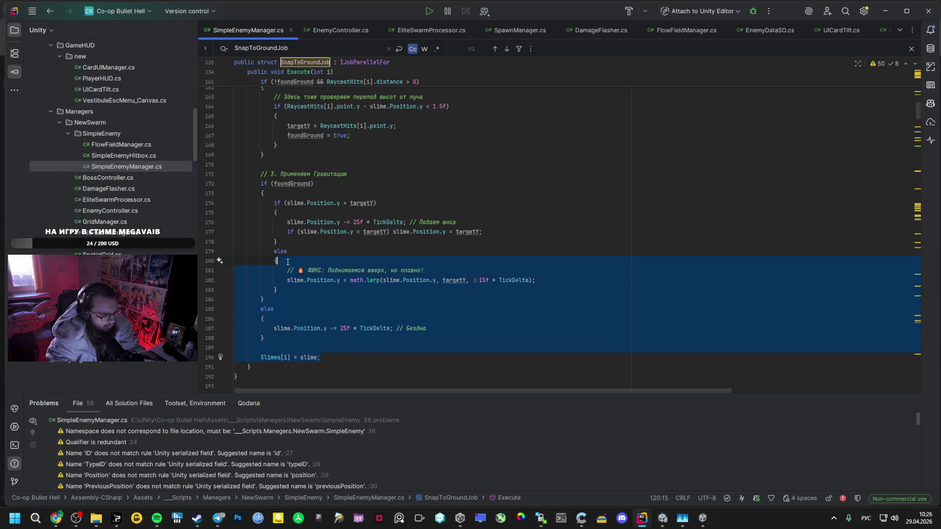
pyautogui.moveTo(288, 262); pyautogui.dragTo(271, 260)
pyautogui.write('// 3. Применяем Гравитацию                         if (foundGround)                         {                             if (slime.Position.y > targetY)                             {                                 slime.Position.y -= 25f * TickDelta; // Падаем вниз плавно                                 if (slime.Position.y < targetY) slime.Position.y = targetY;                             }                             else                             {                                 // Поднимаемся вверх плавно                                 slime.Position.y = math.lerp(slime.Position.y, targetY, 15f * TickDelta);                             }                         }                         else                         {                             // 🔥 ФИКС ПРОВАЛОВ ДЛЯ МАССОВКИ                             int gx = (int)((slime.Position.x - GridOrigin.x) / CellSize);                             int gz = (int)((slime.Position.z - GridOrigin.z) / CellSize);                              // Если мы за пределами карты - падаем в бездну                             if (gx < 0 || gx >= GridWidth || gz < 0 || gz >= GridHeight)                             {                                 slime.Position.y -= 25f * TickDelta;                             }                             // Если мы внутри сетки, но foundGround == false, значит мы в стене.                             // НЕ ПАДАЕМ! Скользим по стене.                         }                          Slimes[i] = slime;')
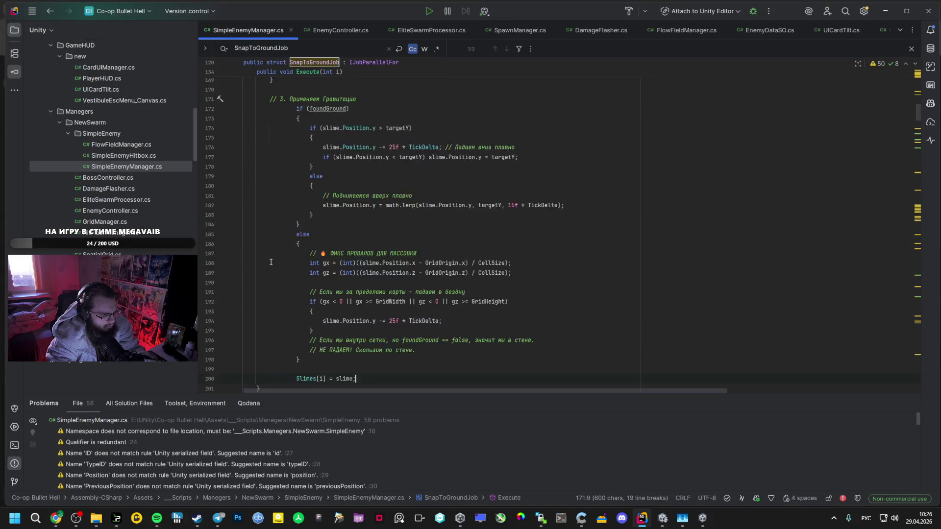
pyautogui.scroll(-5, 290, 273)
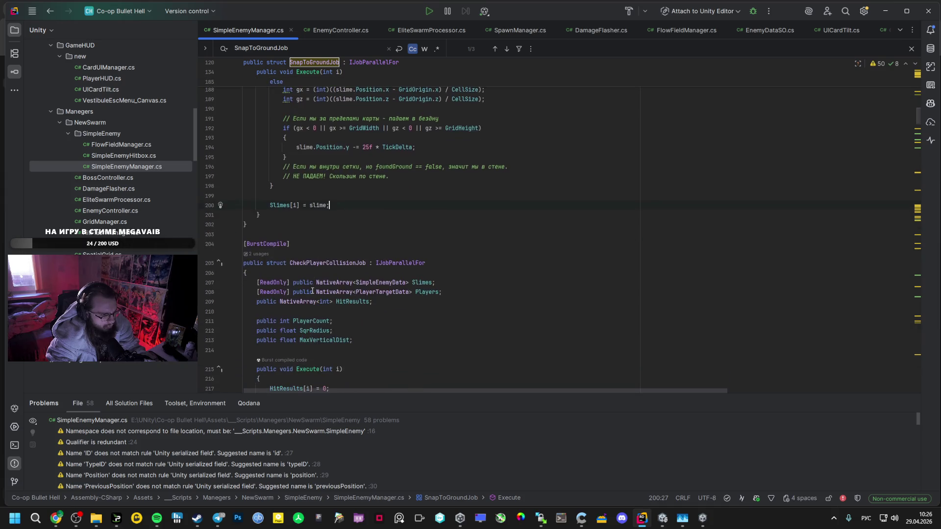
pyautogui.hotkey('alt', 'Tab')
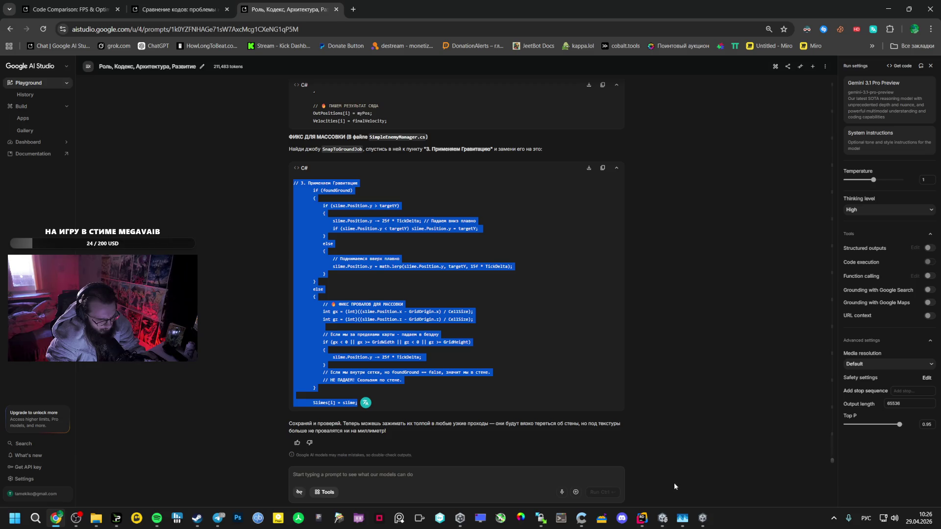
pyautogui.click(663, 518)
# - Close the old game window and run File > Build And Run with the updated scripts
pyautogui.rightClick(703, 518)
pyautogui.click(680, 500)
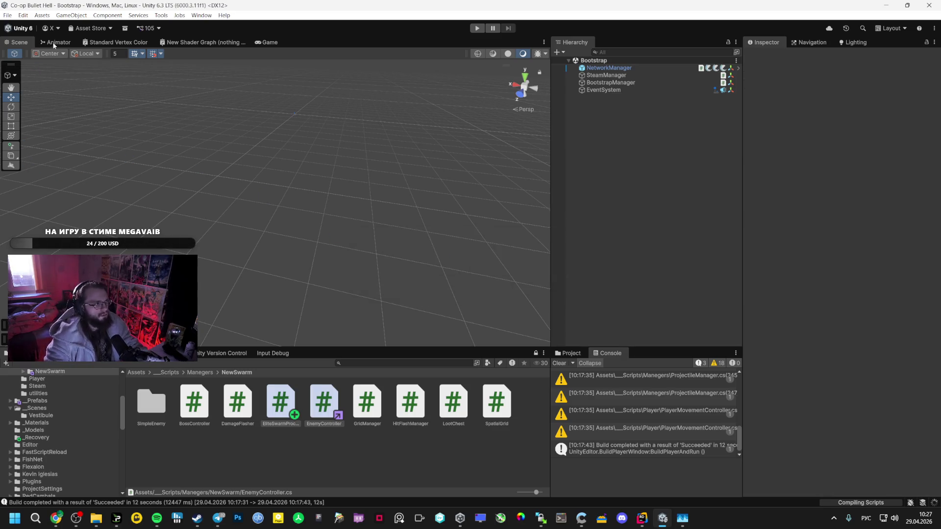
pyautogui.click(7, 15)
pyautogui.click(31, 134)
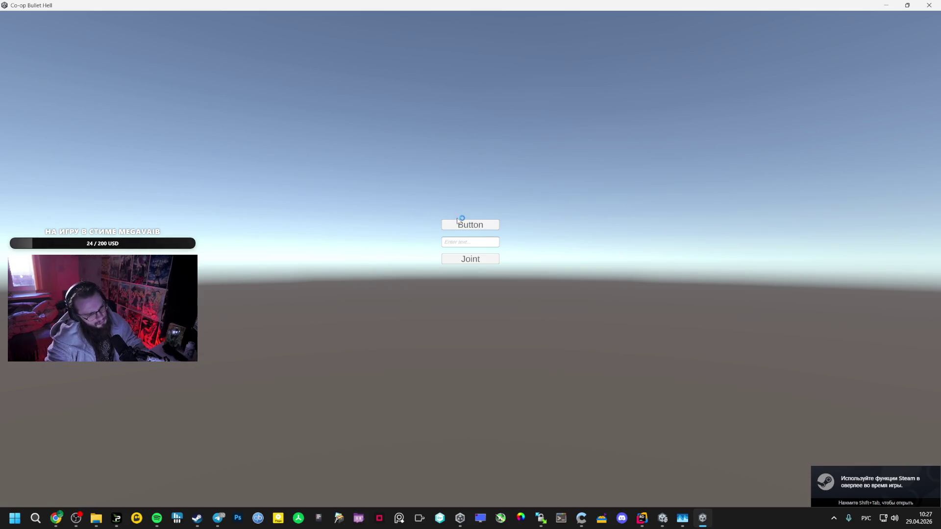
# - Start a run and move through the arena up the ramp, taking Damage Up
pyautogui.click(464, 222)
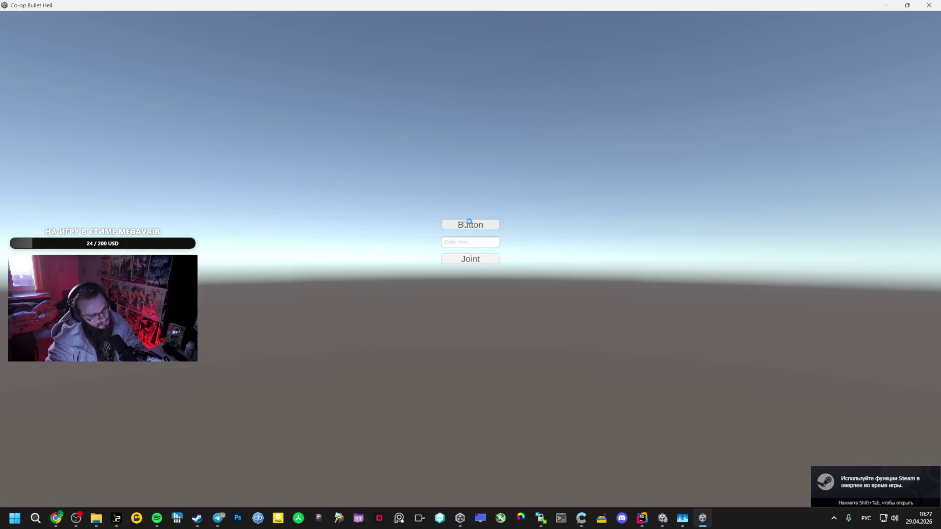
pyautogui.press('w')
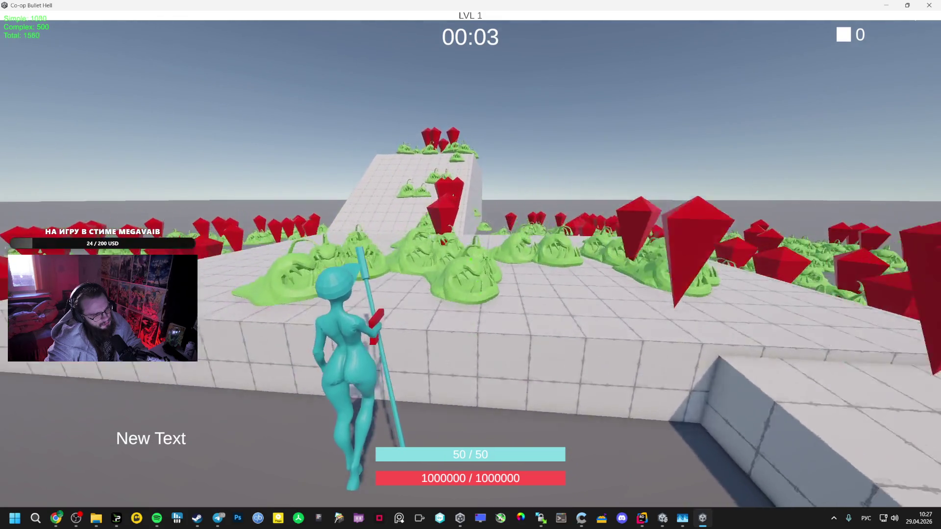
pyautogui.press('w')
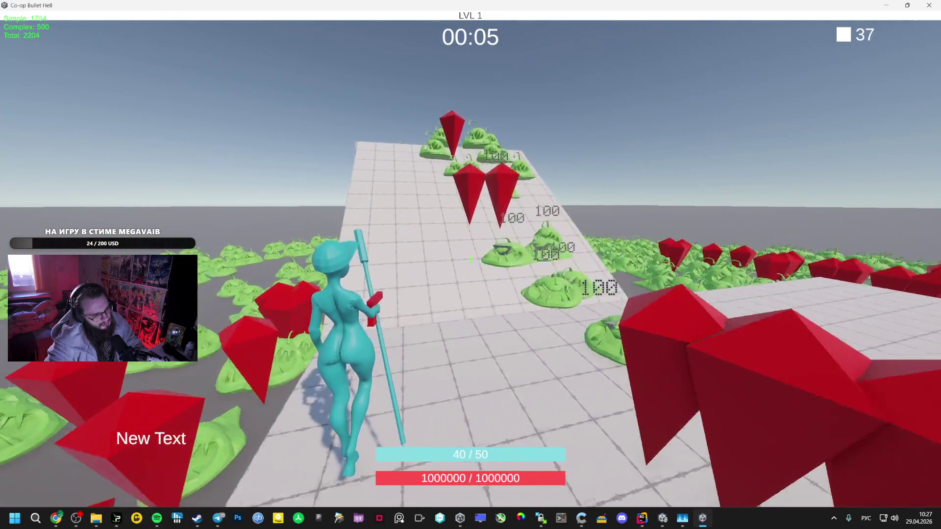
pyautogui.press('w')
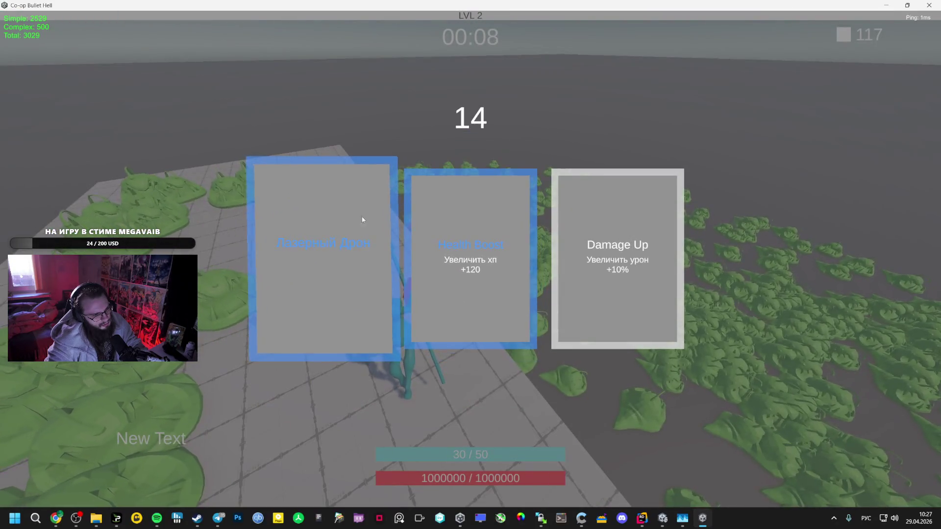
pyautogui.click(622, 252)
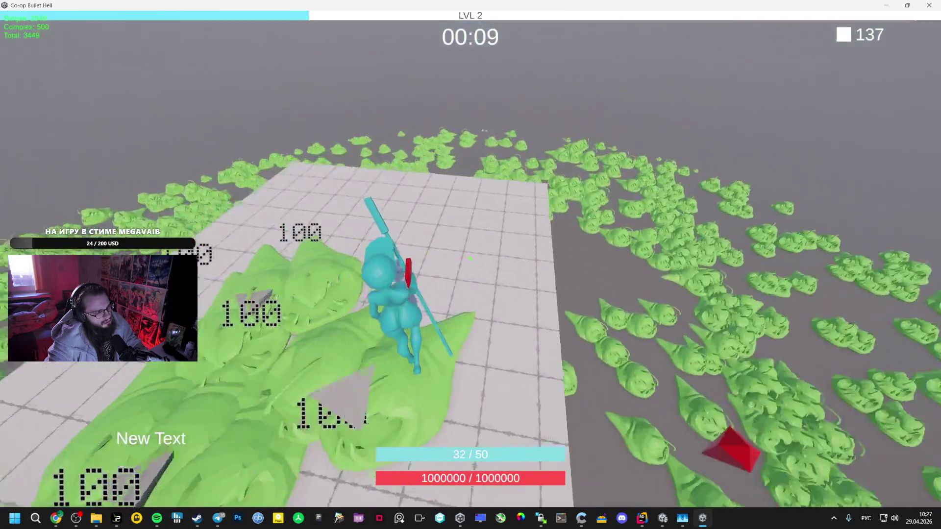
pyautogui.press('w')
pyautogui.press('a')
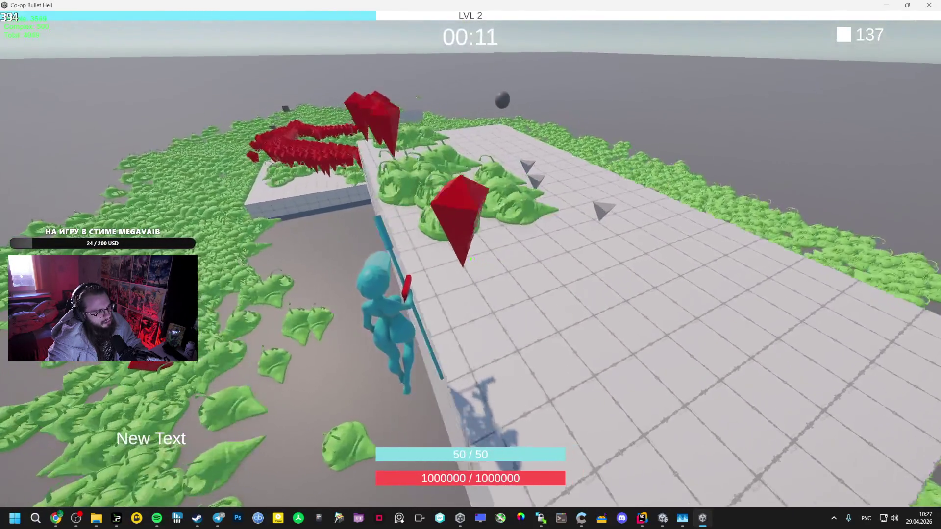
pyautogui.press('w')
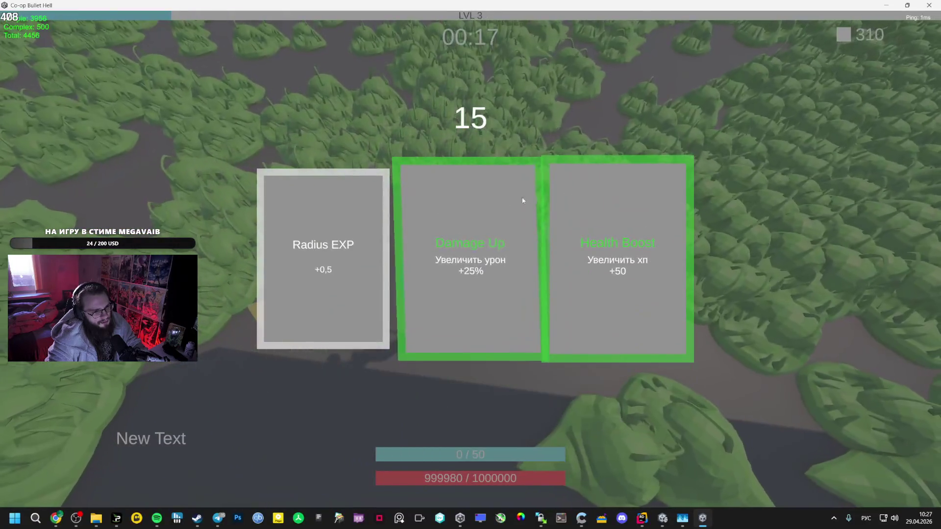
# - Level up with Damage Up, Health Boost, Mage Staff and Orbital Weapon while chasing the red crowd
pyautogui.click(477, 194)
pyautogui.click(365, 221)
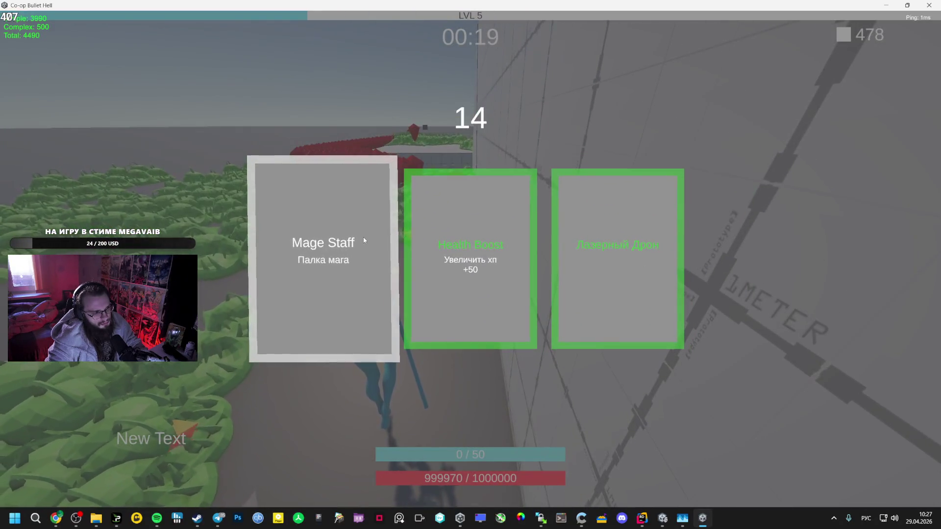
pyautogui.click(364, 239)
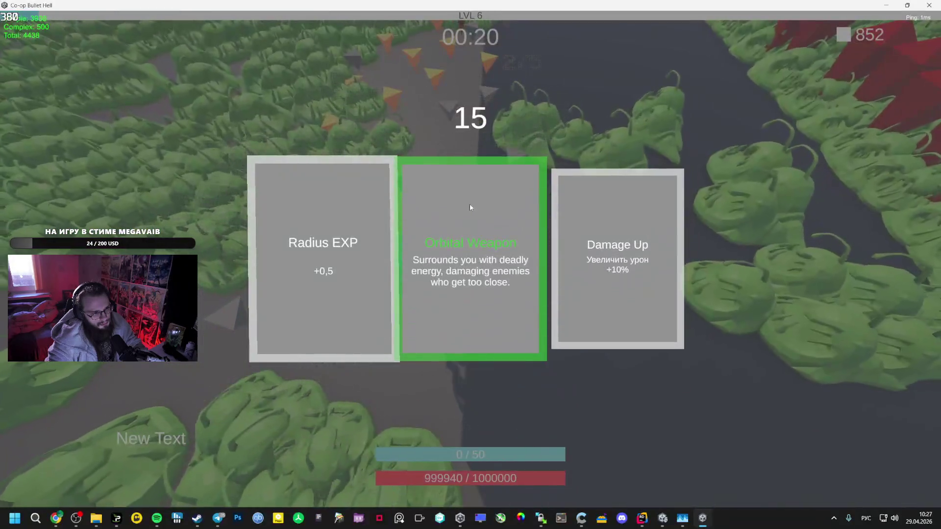
pyautogui.click(457, 202)
pyautogui.press('w')
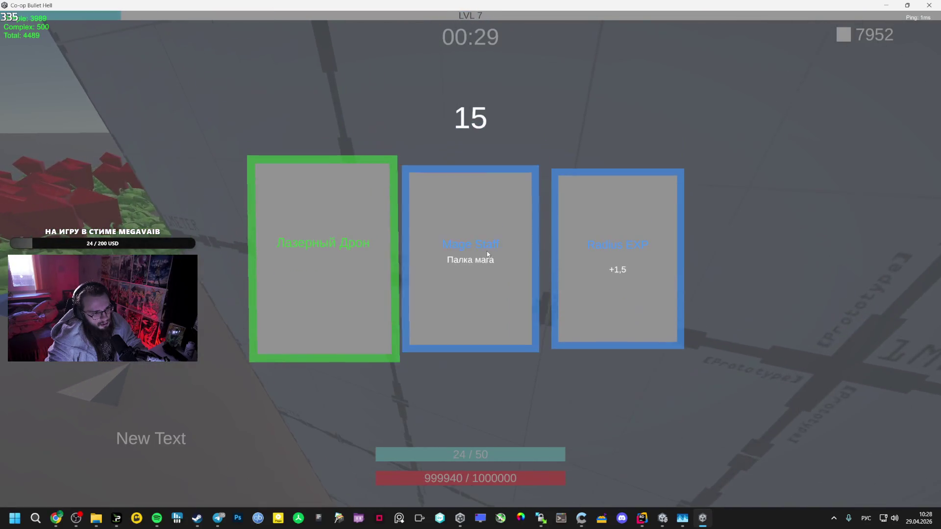
pyautogui.click(487, 251)
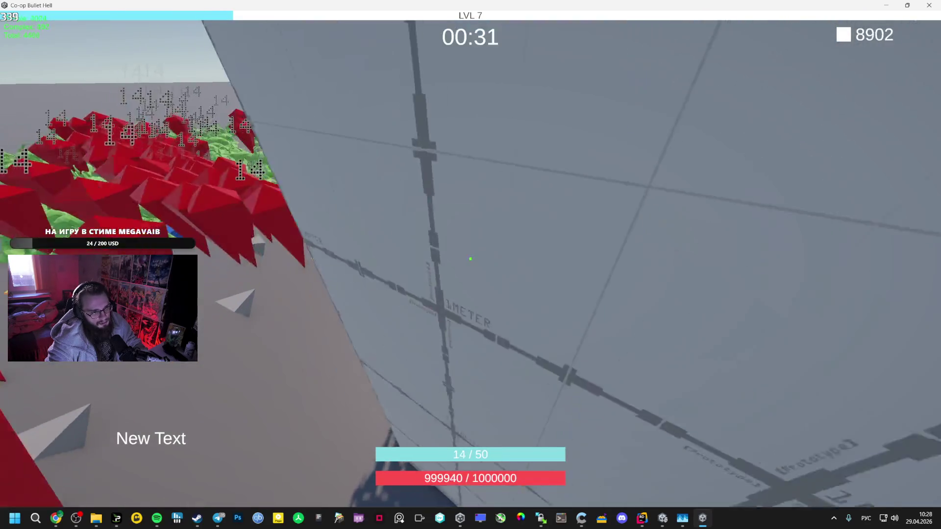
# - Pause, exit the run to the main menu and close the game window
pyautogui.press('Escape')
pyautogui.click(471, 220)
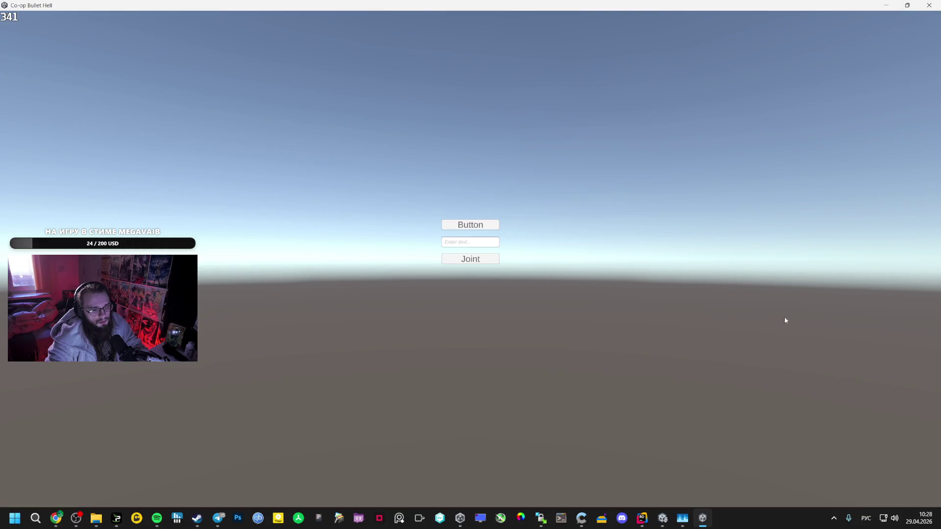
pyautogui.hotkey('alt', 'F4')
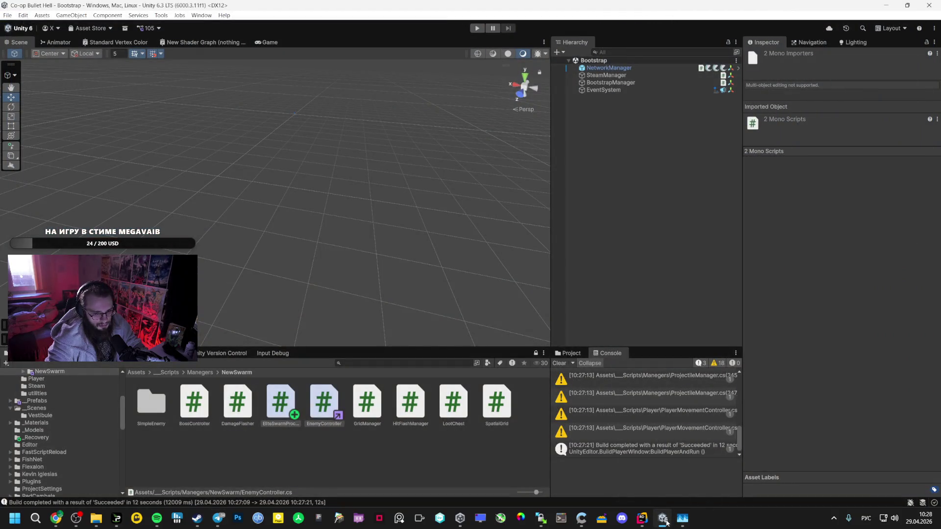
# - In Rider, scroll through EliteSwarmProcessor.cs's EliteMovementJob ground-snap code using the 15f lerp speed
pyautogui.click(641, 520)
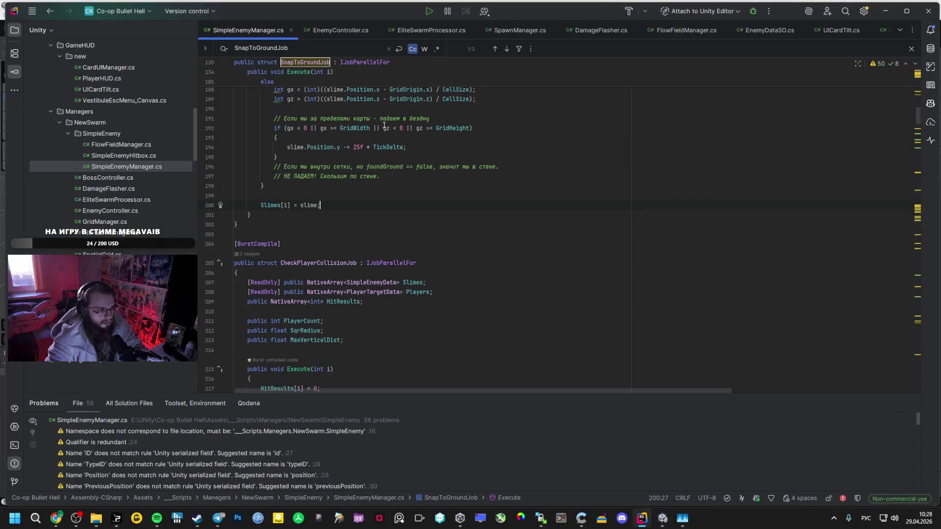
pyautogui.click(306, 32)
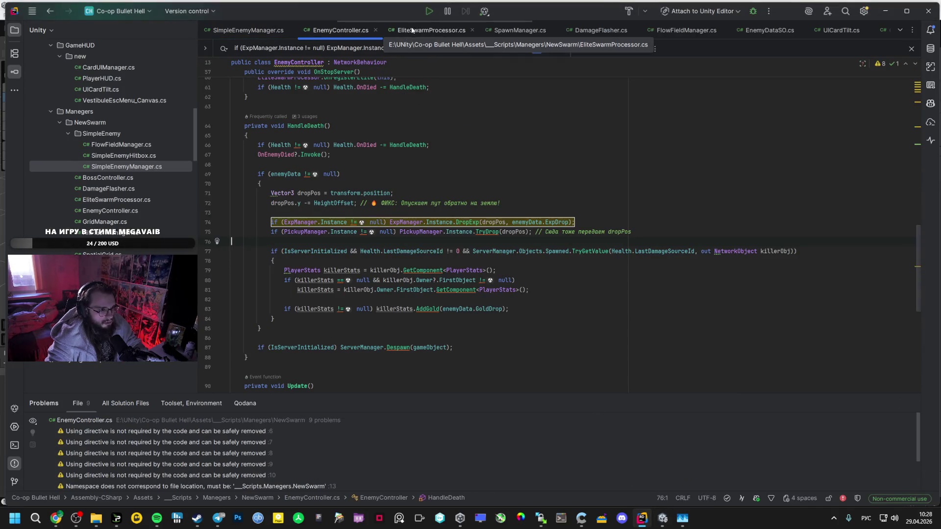
pyautogui.click(409, 30)
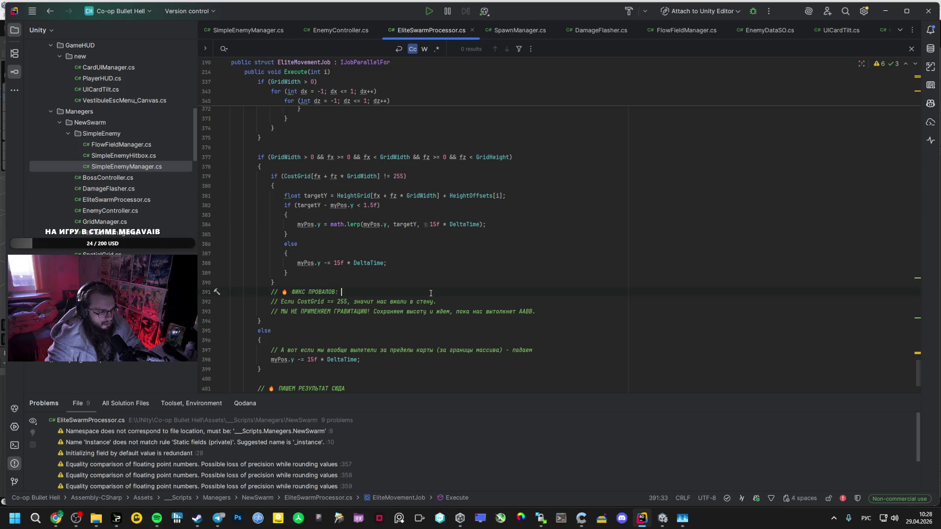
pyautogui.scroll(-3, 410, 287)
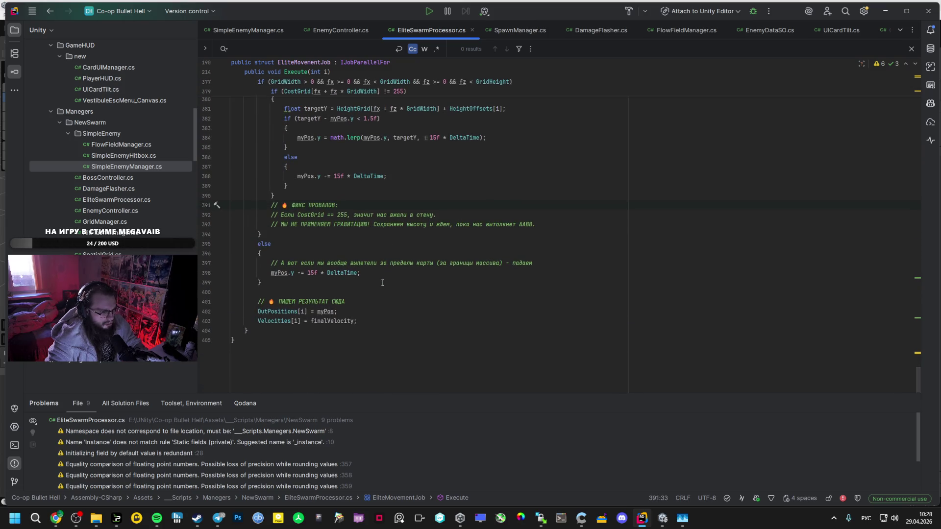
pyautogui.scroll(1, 374, 286)
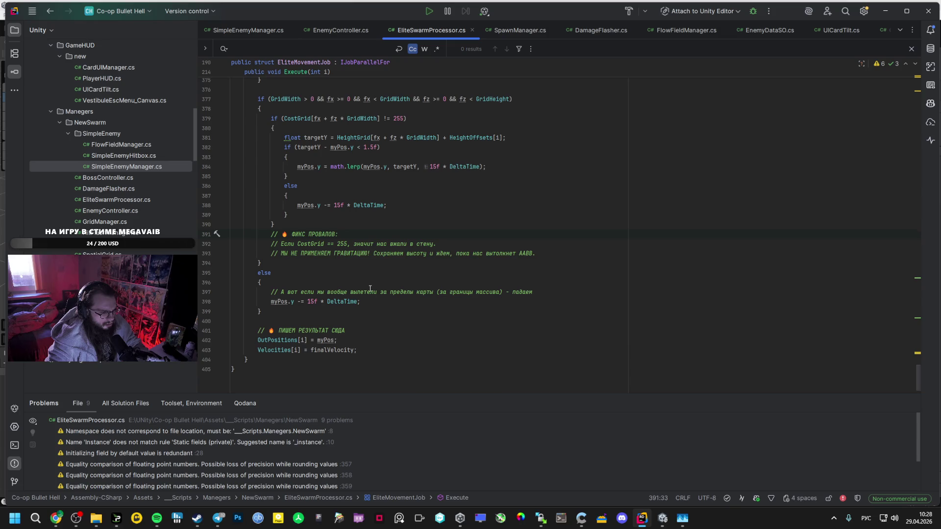
pyautogui.scroll(2, 370, 289)
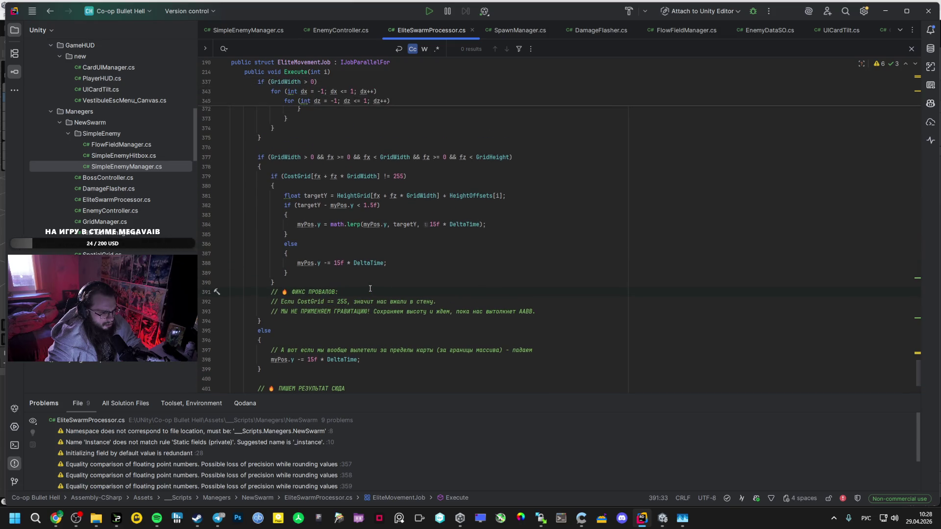
pyautogui.scroll(5, 370, 289)
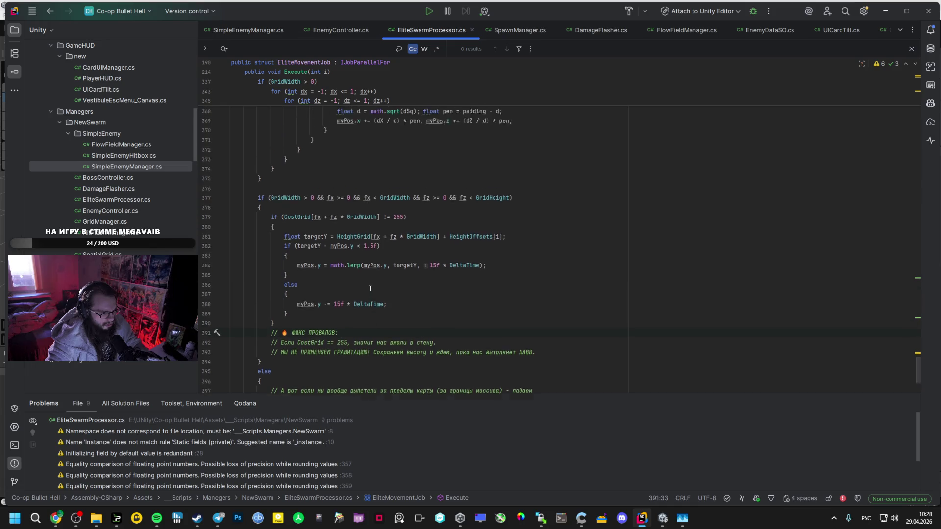
pyautogui.scroll(4, 366, 289)
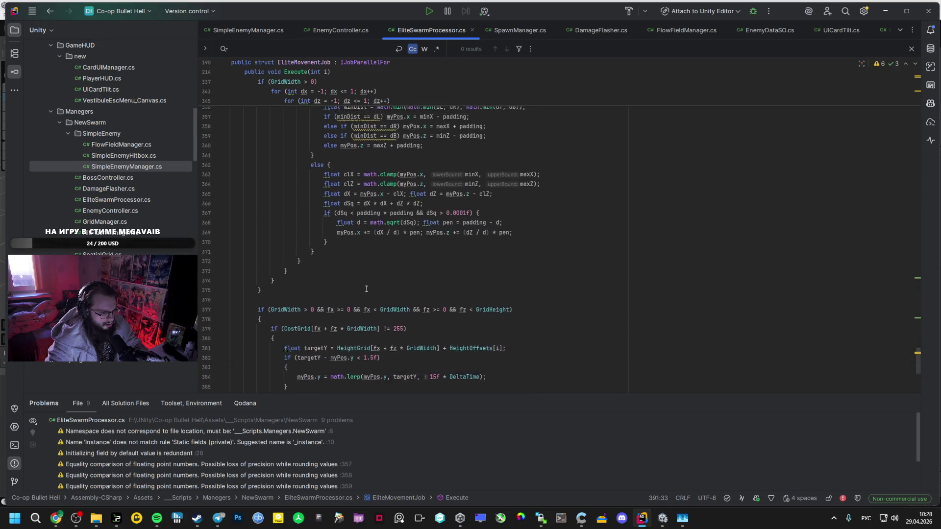
pyautogui.scroll(-5, 367, 289)
pyautogui.hotkey('alt', 'Tab')
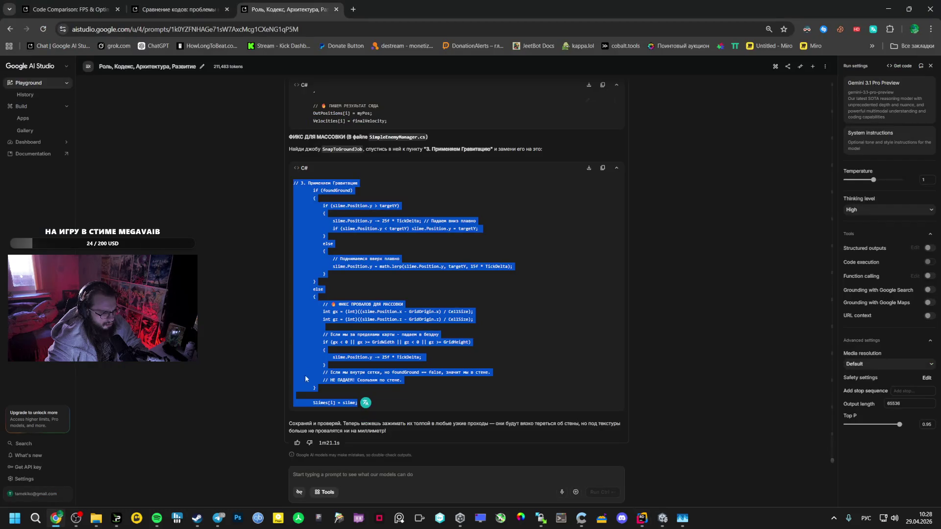
# - Scroll back up to Gemini's EliteSwarmProcessor wall fix, then return to the Unity Editor
pyautogui.scroll(4, 308, 370)
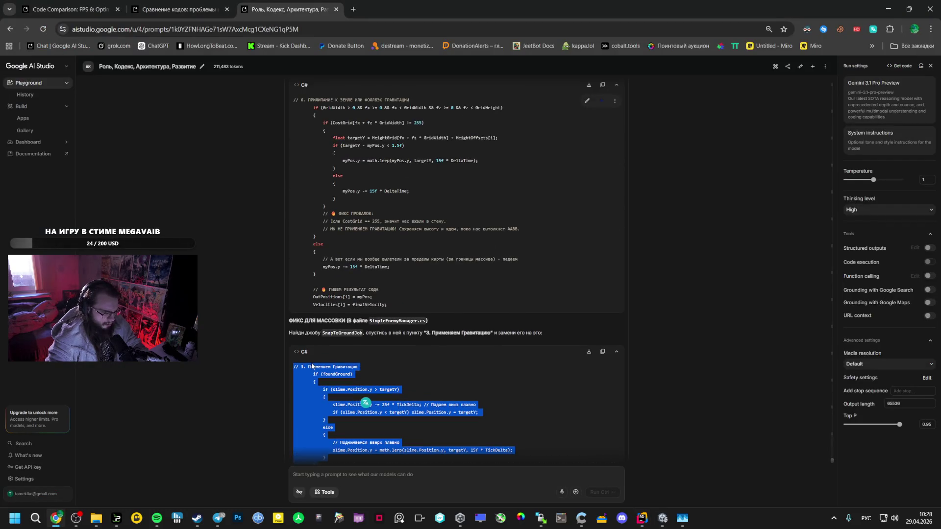
pyautogui.scroll(4, 312, 366)
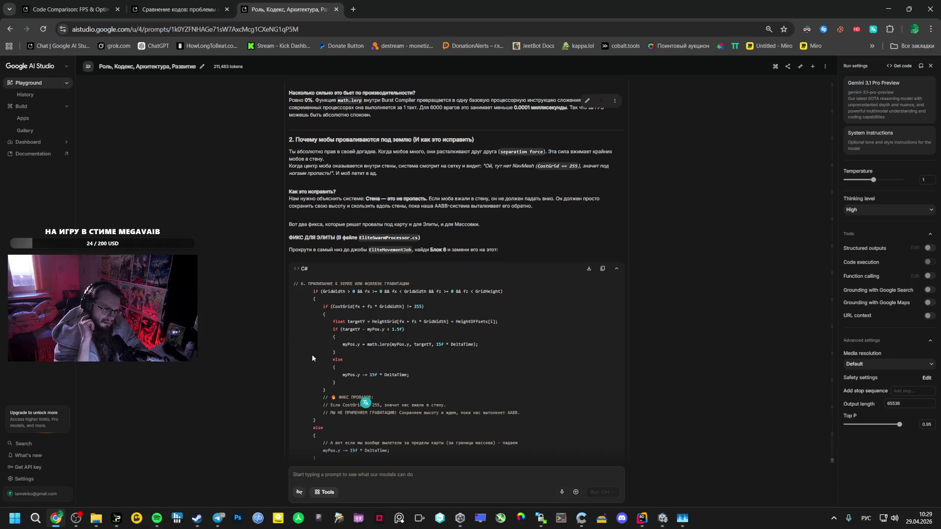
pyautogui.click(663, 518)
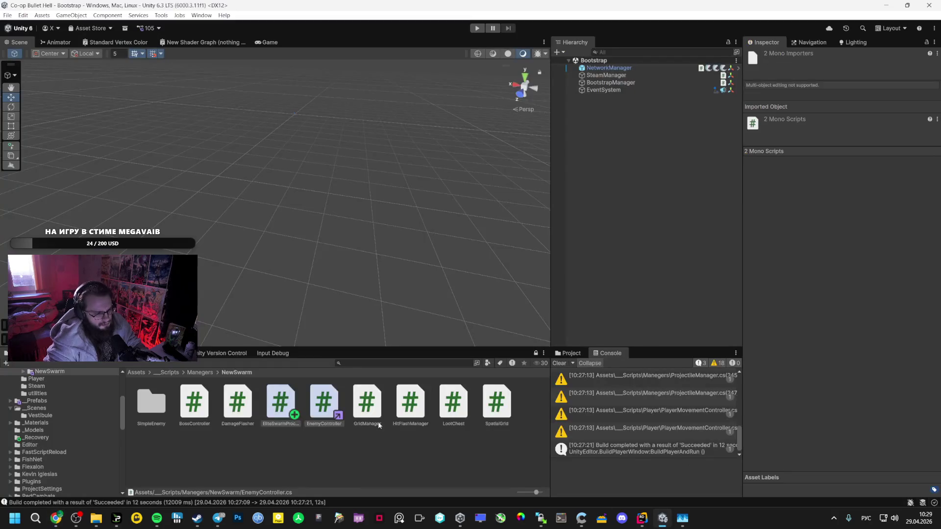
# - Open the Vestibule scene from the _Scenes folder
pyautogui.click(46, 436)
pyautogui.click(42, 408)
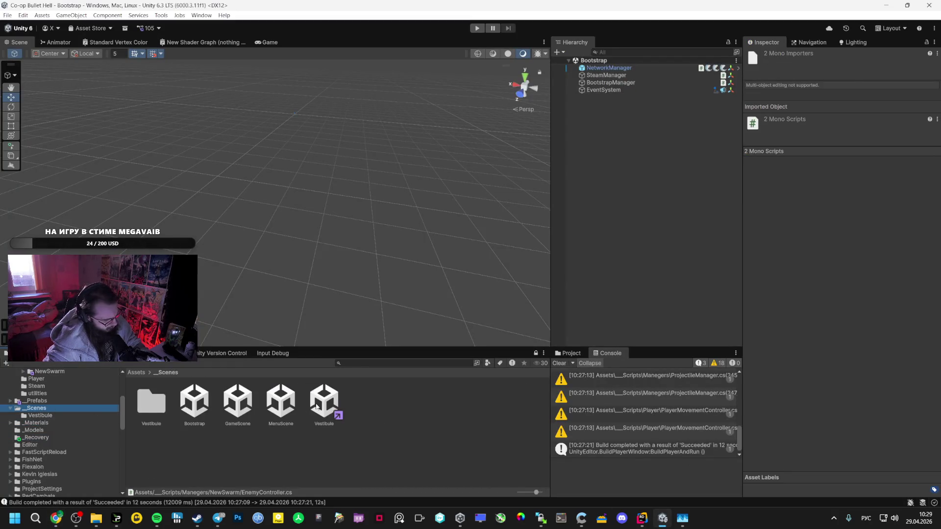
pyautogui.doubleClick(316, 407)
# - Set the Humanoid agent radius to 0.24 and rebake the NavMesh on the Plane
pyautogui.click(594, 155)
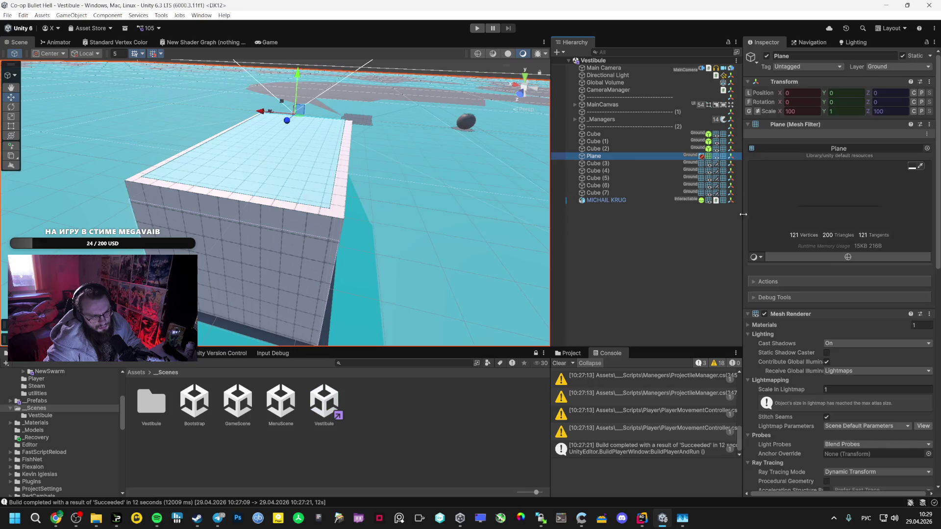
pyautogui.click(818, 43)
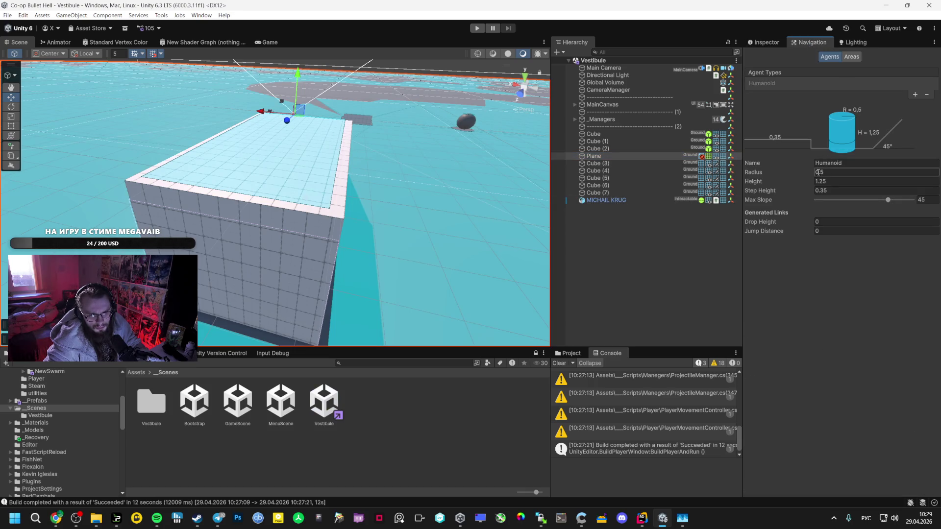
pyautogui.moveTo(810, 171); pyautogui.dragTo(805, 173)
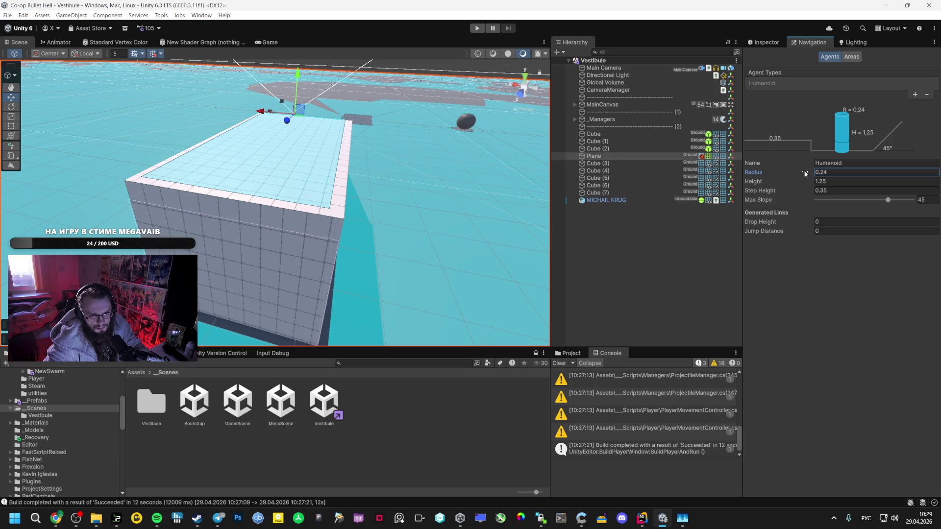
pyautogui.click(762, 42)
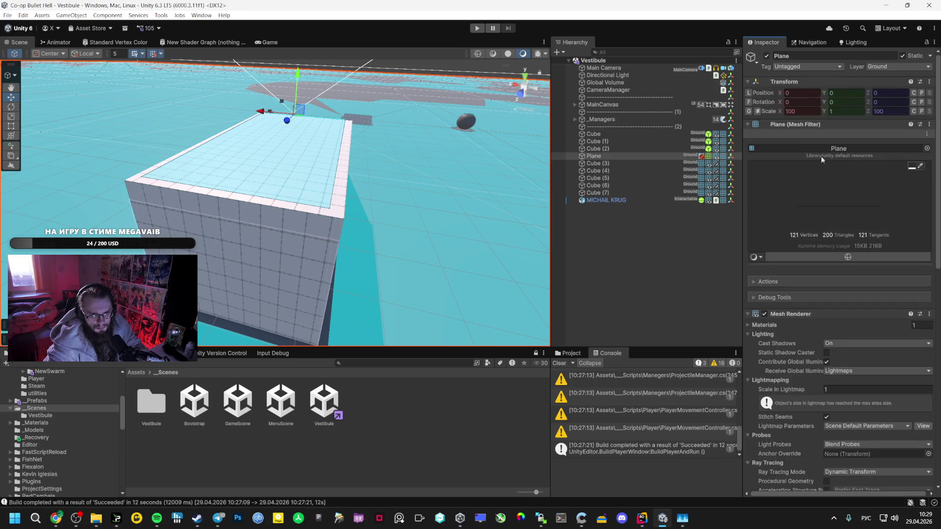
pyautogui.scroll(-15, 822, 156)
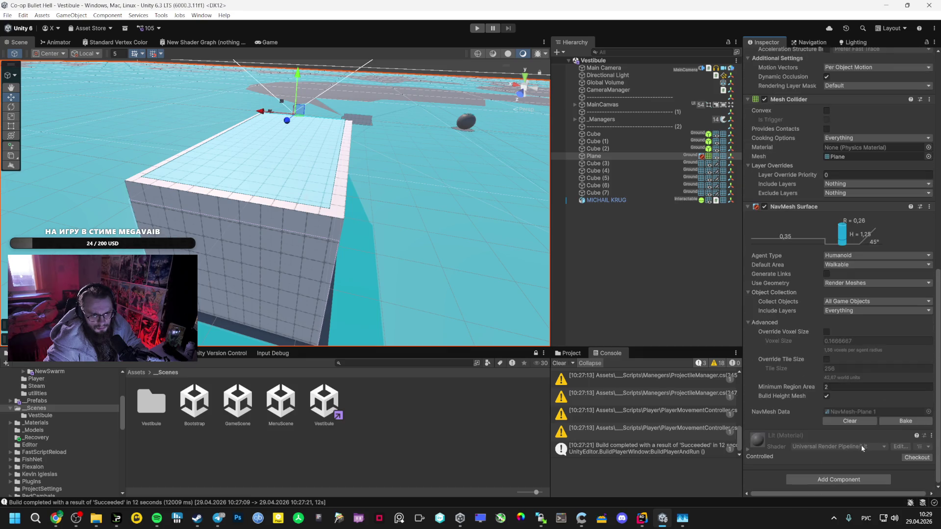
pyautogui.click(905, 422)
# - Inspect the walls, then Build And Run the game, accepting the unsaved-scene prompt
pyautogui.moveTo(443, 287)
pyautogui.mouseDown()
pyautogui.moveTo(416, 261)
pyautogui.moveTo(614, 332)
pyautogui.moveTo(611, 347)
pyautogui.moveTo(571, 272)
pyautogui.moveTo(547, 282)
pyautogui.mouseUp()
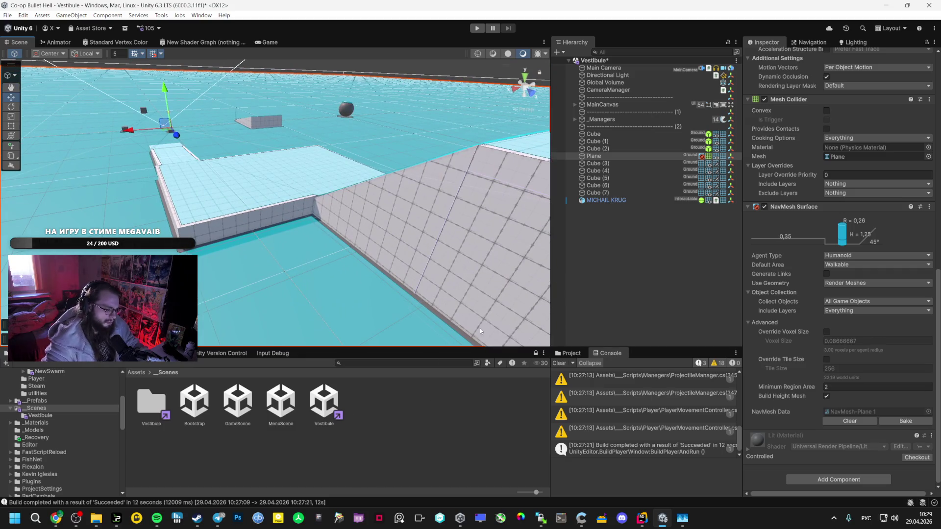
pyautogui.click(56, 518)
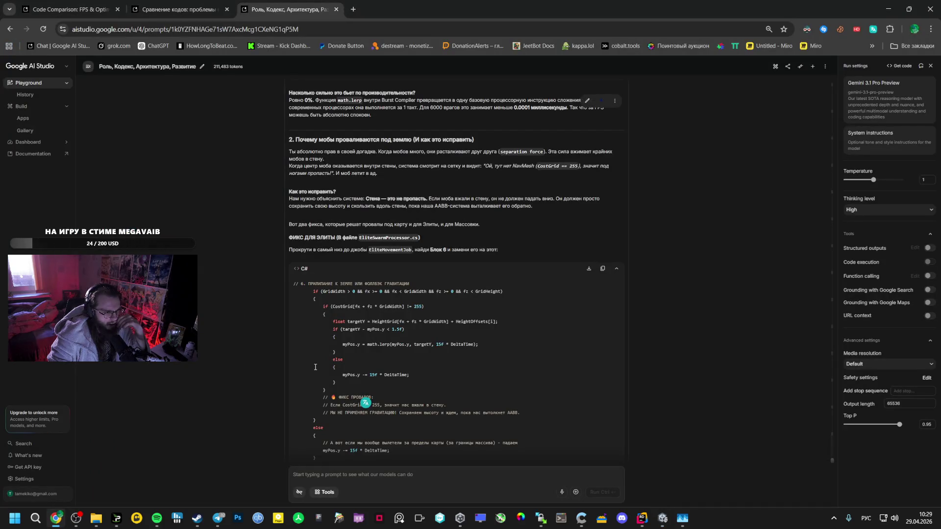
pyautogui.click(662, 518)
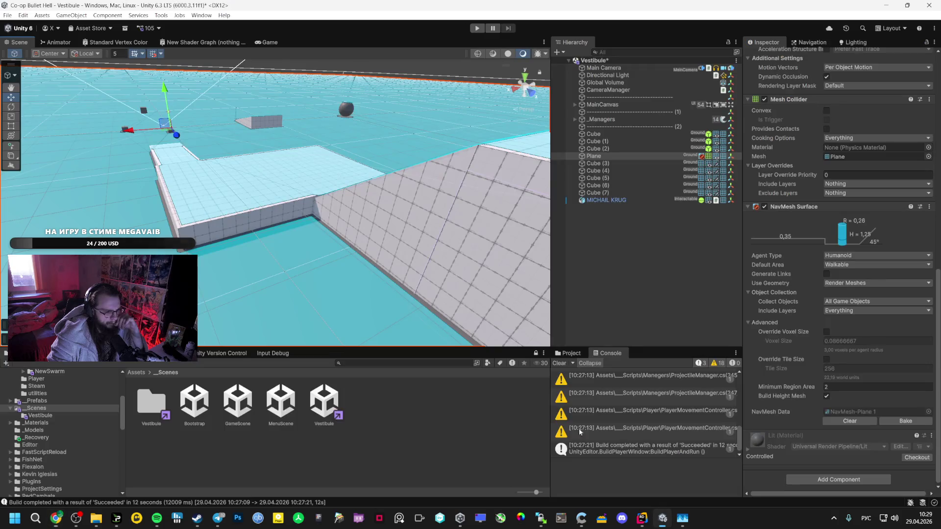
pyautogui.click(8, 16)
pyautogui.click(59, 134)
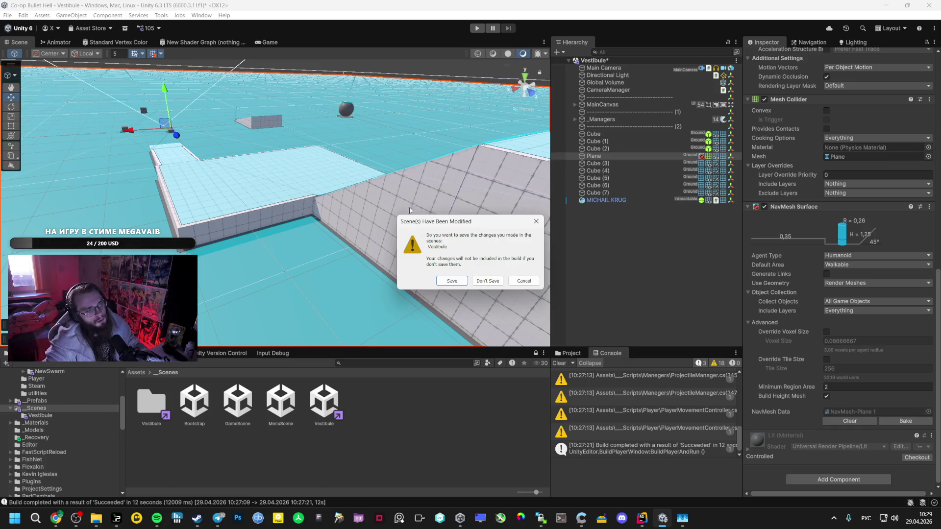
pyautogui.click(452, 282)
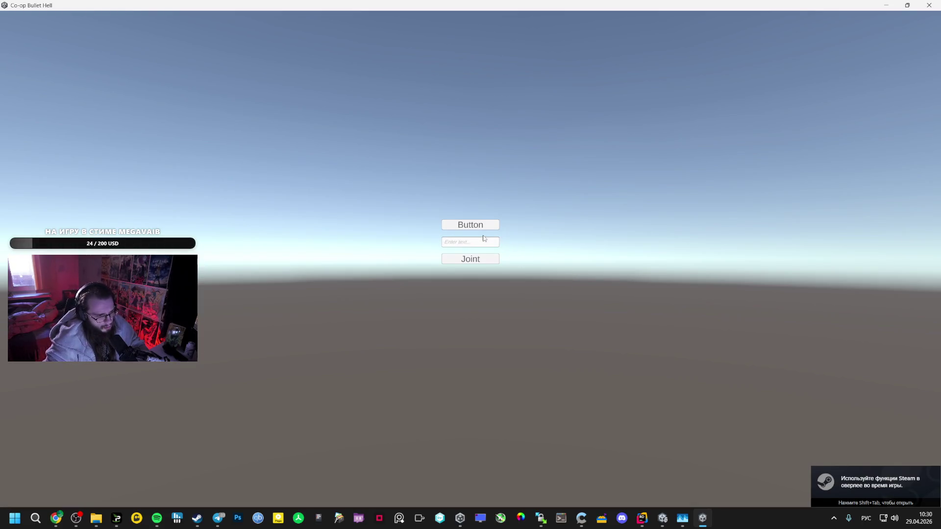
# - Start a new run and move over the ramp and along the grey wall
pyautogui.click(483, 225)
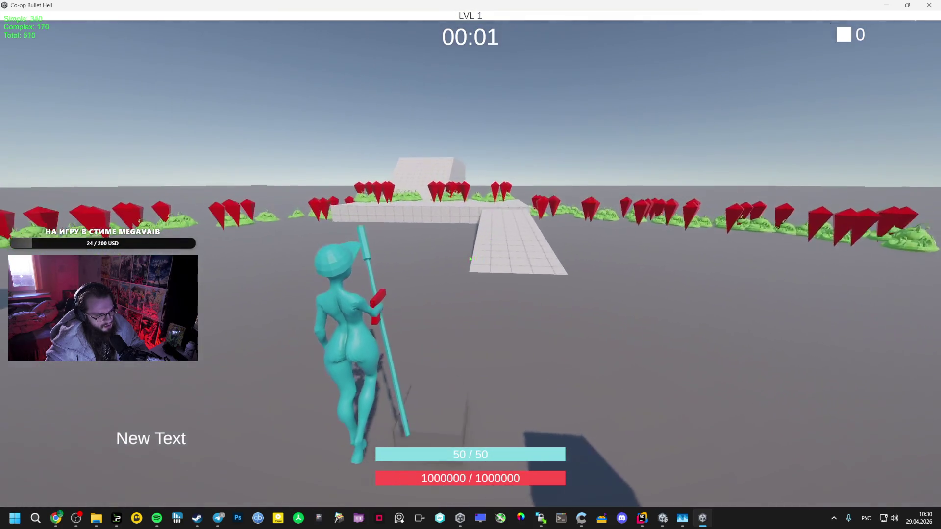
pyautogui.press('w')
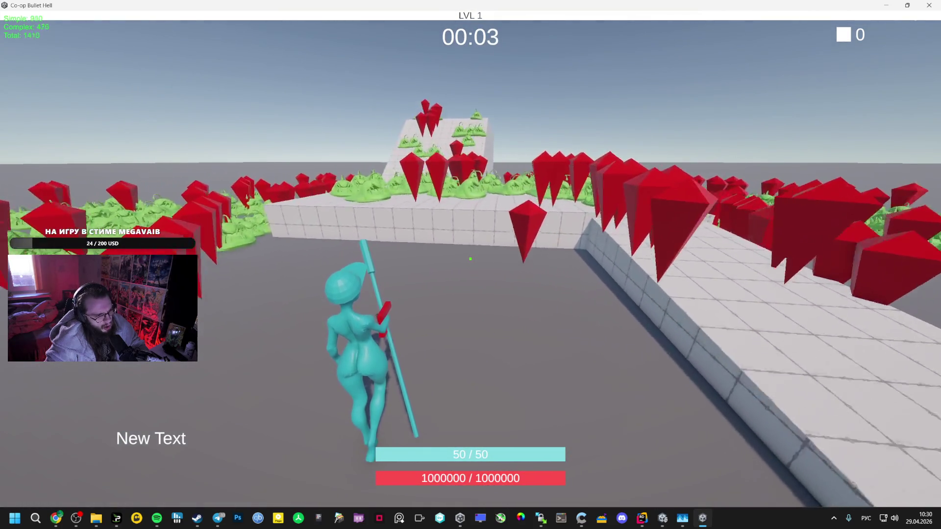
pyautogui.press('w')
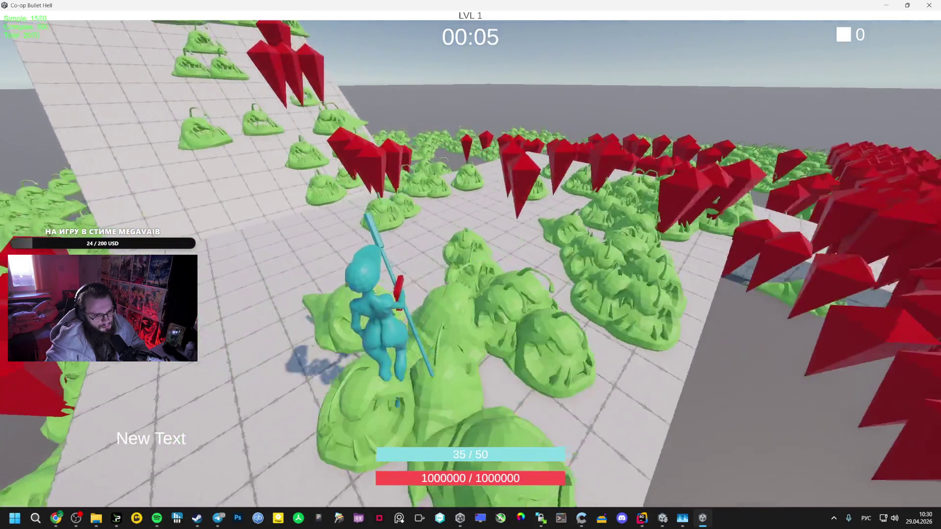
pyautogui.press('w')
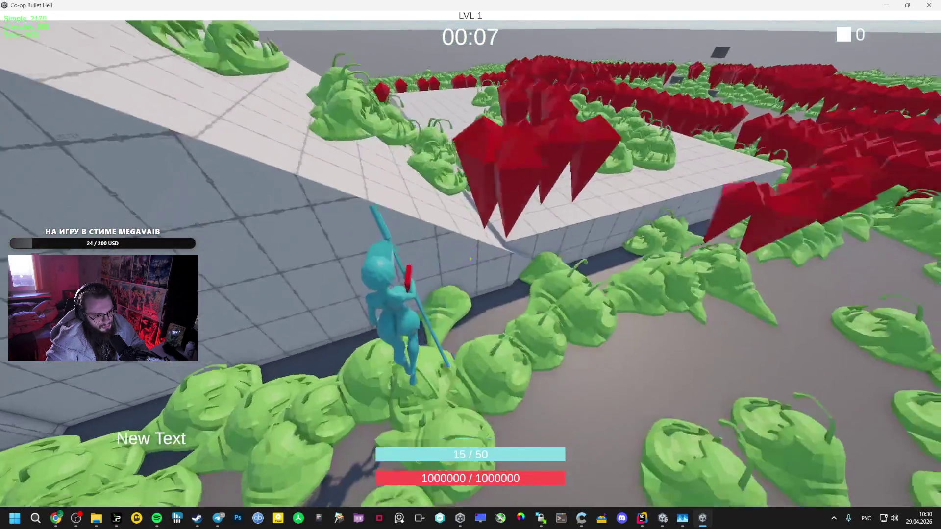
pyautogui.press('w')
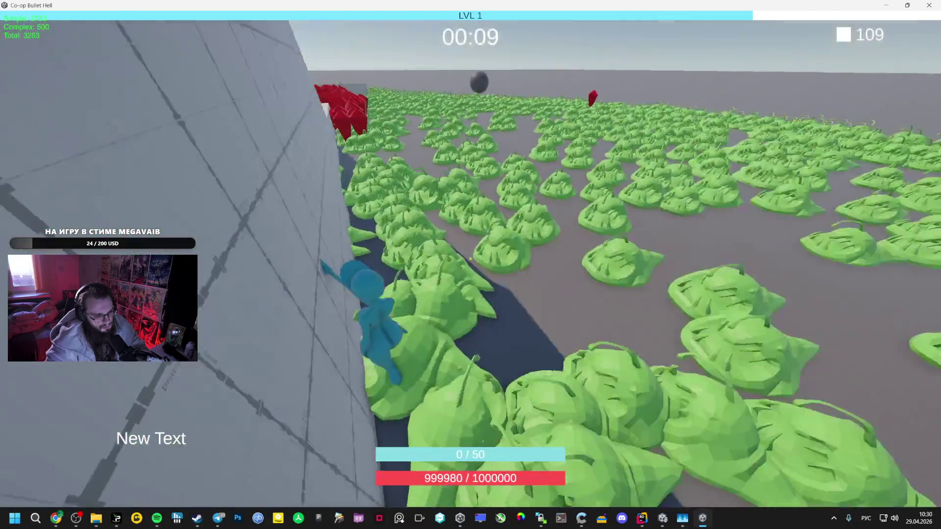
pyautogui.press('w')
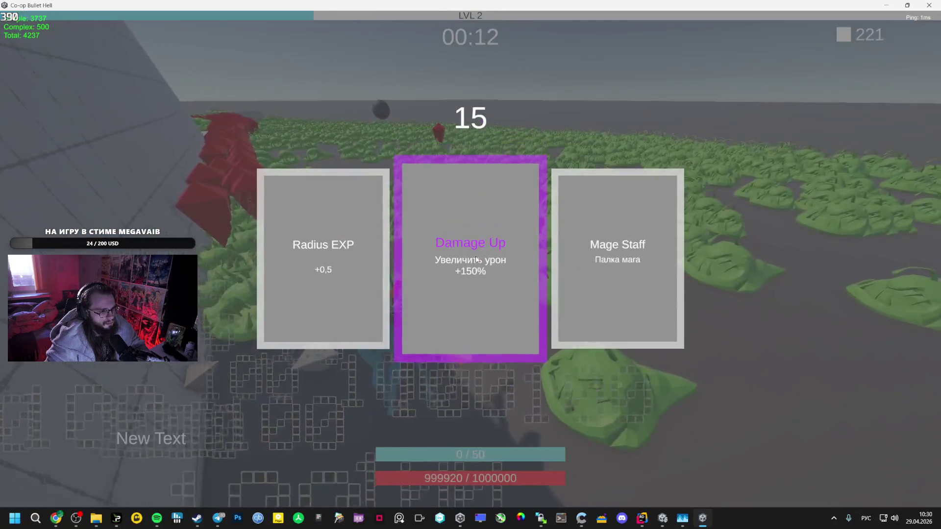
# - Pick level-up cards including Damage Up, Mage Staff and Speed Card through level 7
pyautogui.click(477, 249)
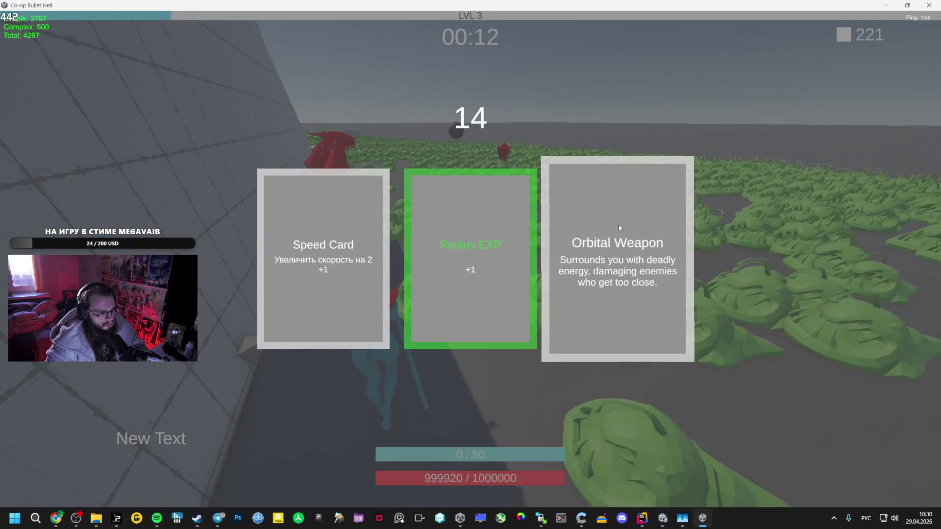
pyautogui.click(440, 253)
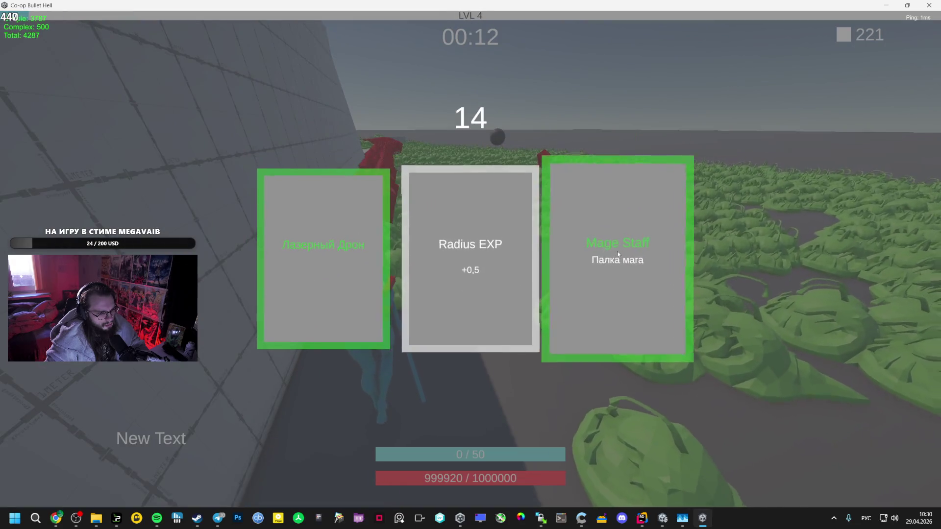
pyautogui.click(416, 247)
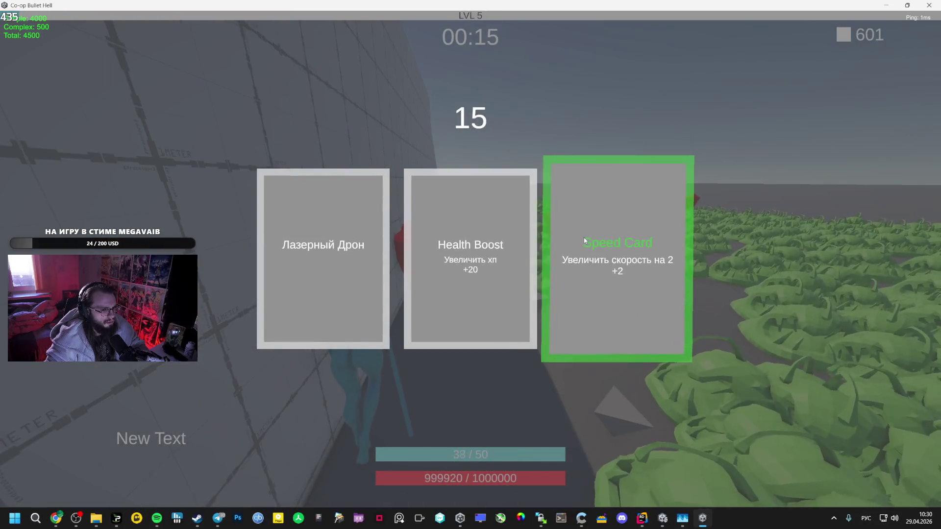
pyautogui.click(583, 237)
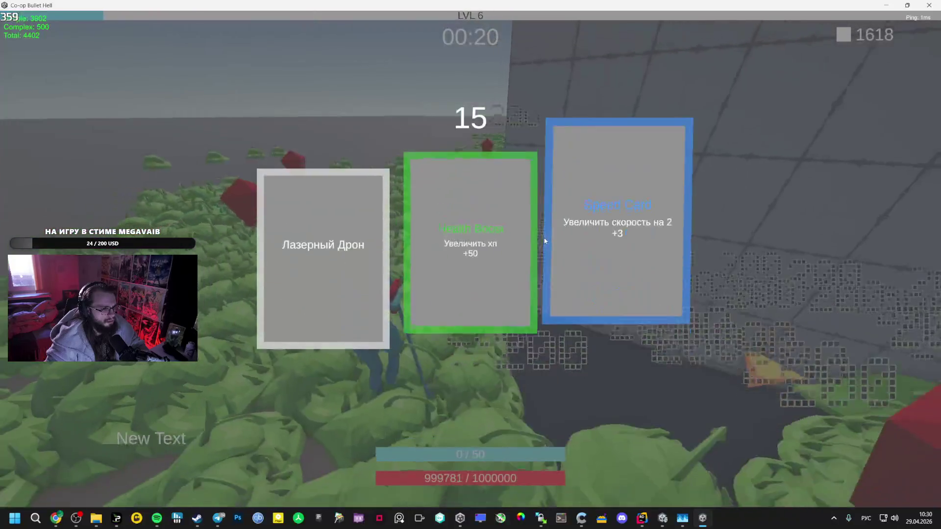
pyautogui.click(620, 221)
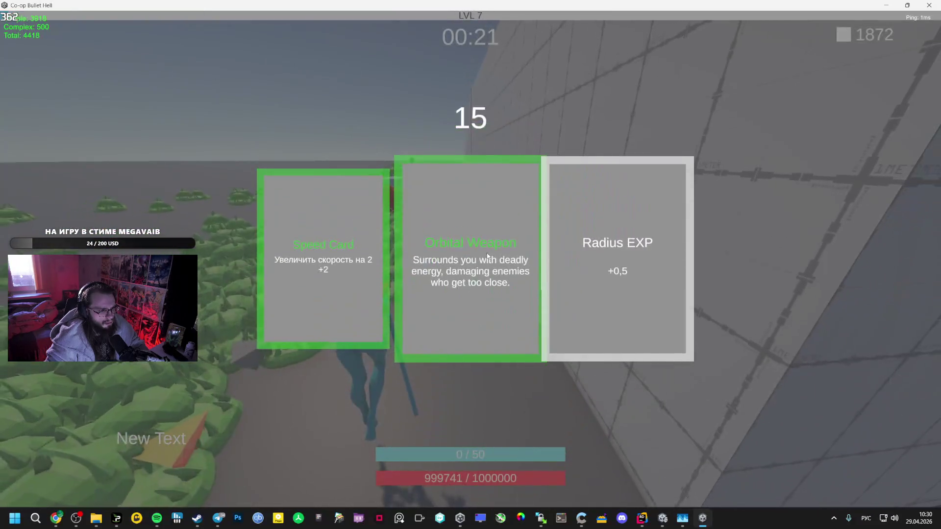
pyautogui.click(335, 246)
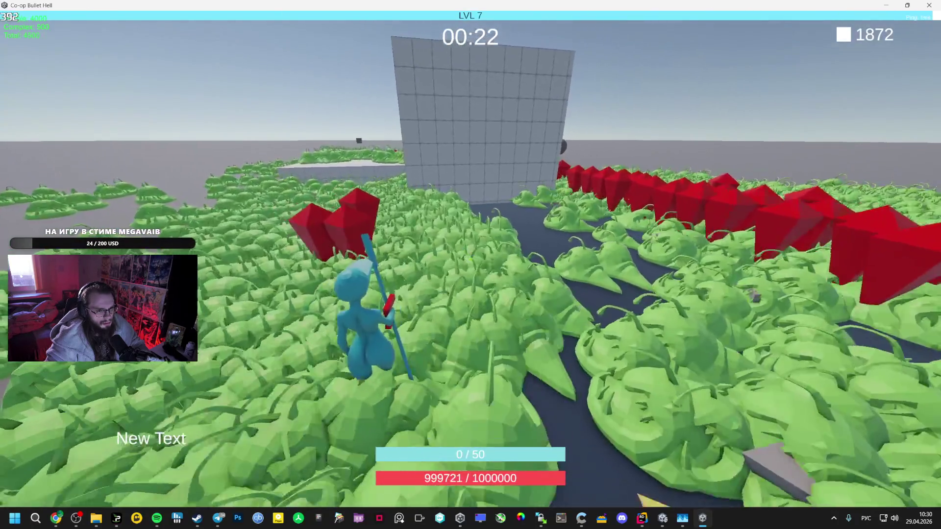
# - Run along the wall taking Speed Card at level 8, then into the enemy horde
pyautogui.press('w')
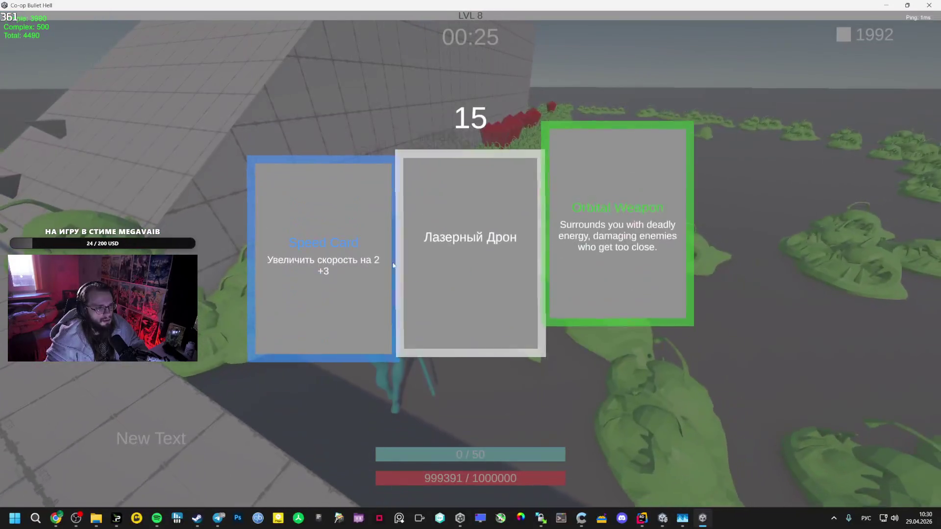
pyautogui.click(354, 249)
pyautogui.press('w')
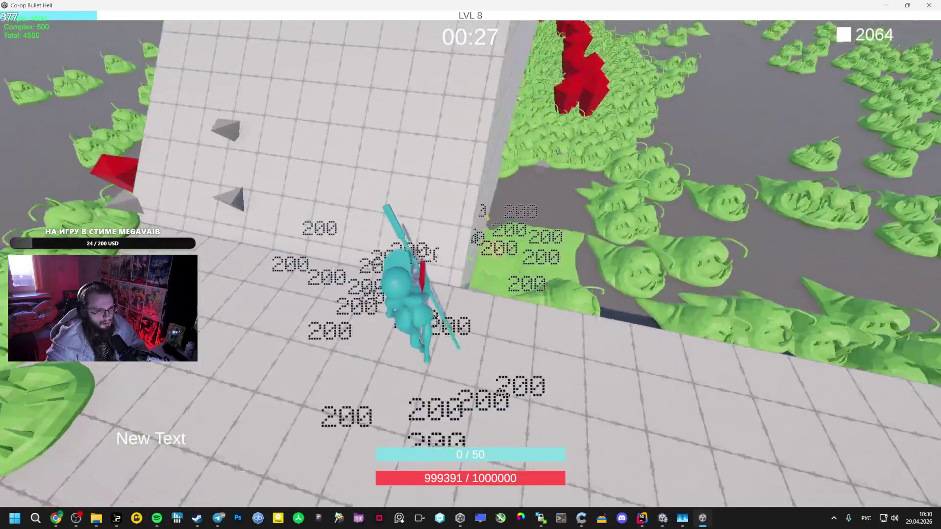
pyautogui.press('w')
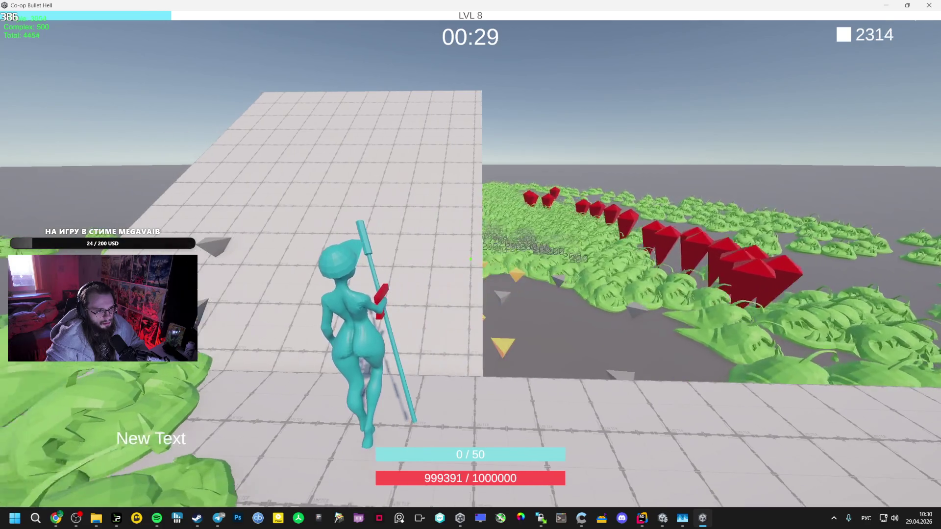
pyautogui.press('w')
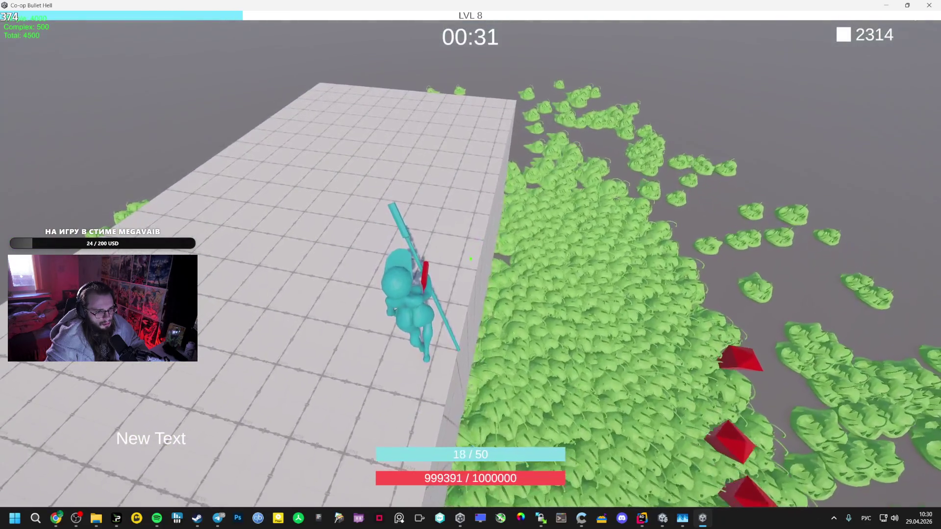
pyautogui.press('w')
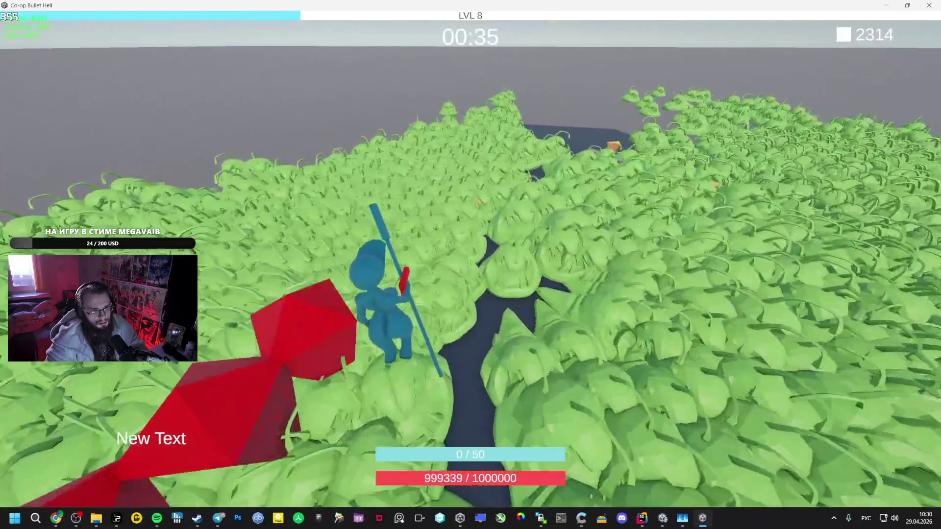
# - Pause, exit to the main menu and close the game window
pyautogui.press('Escape')
pyautogui.click(470, 224)
pyautogui.hotkey('alt', 'F4')
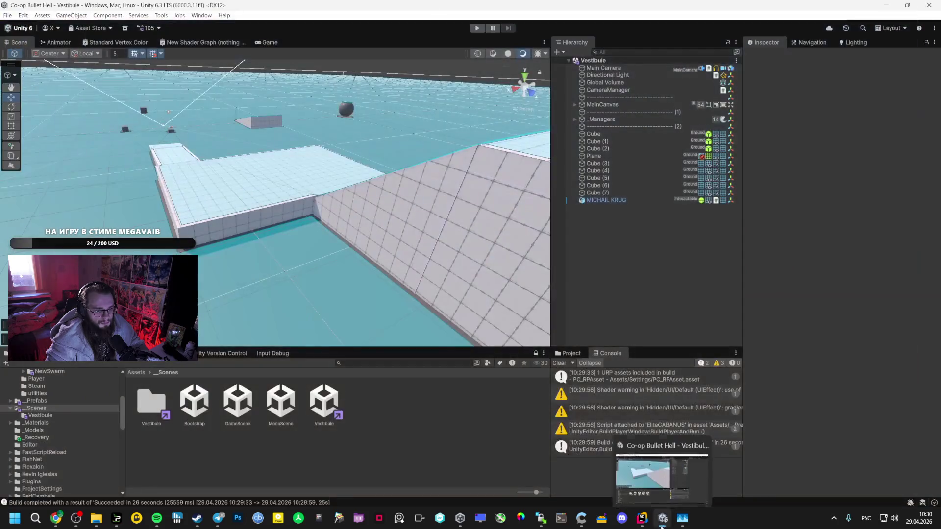
# - View the SnapToGroundJob gravity block in SimpleEnemyManager.cs, then switch back to AI Studio
pyautogui.click(634, 481)
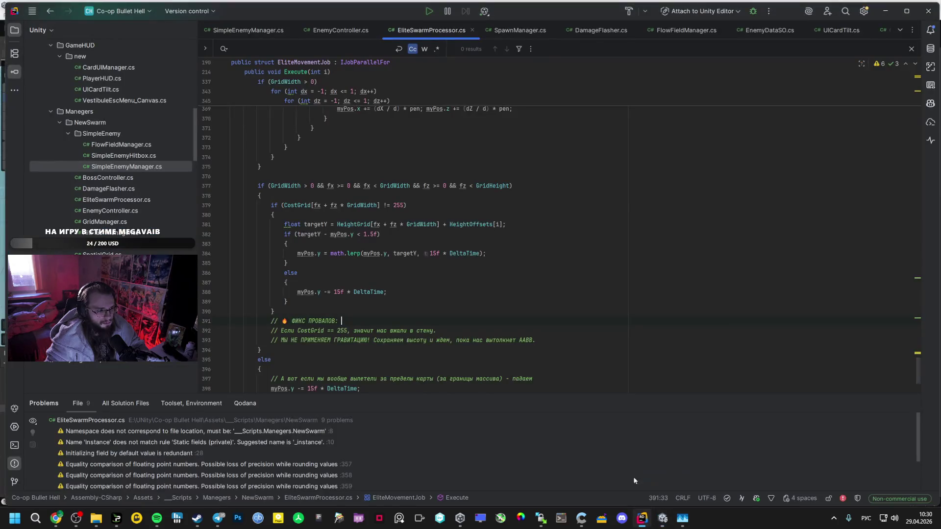
pyautogui.click(244, 32)
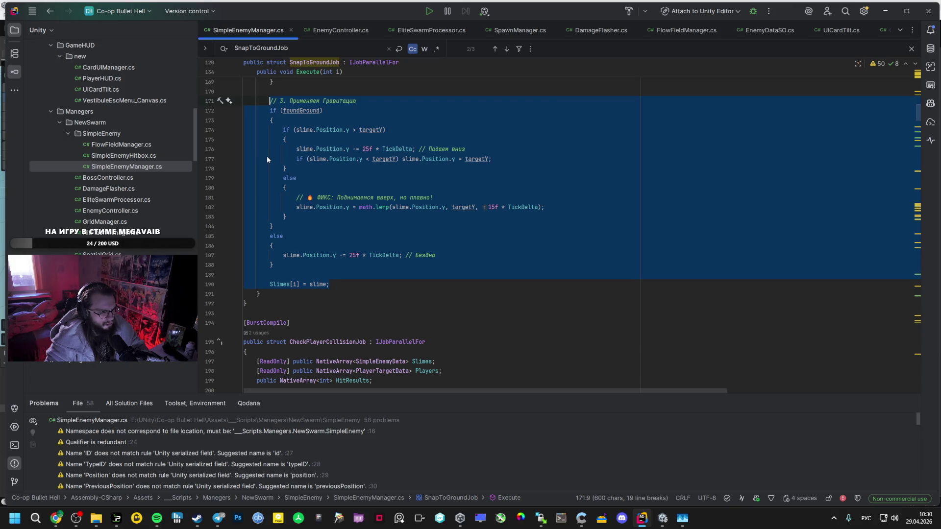
pyautogui.hotkey('alt', 'Tab')
pyautogui.hotkey('alt', 'Tab')
pyautogui.press('Tab')
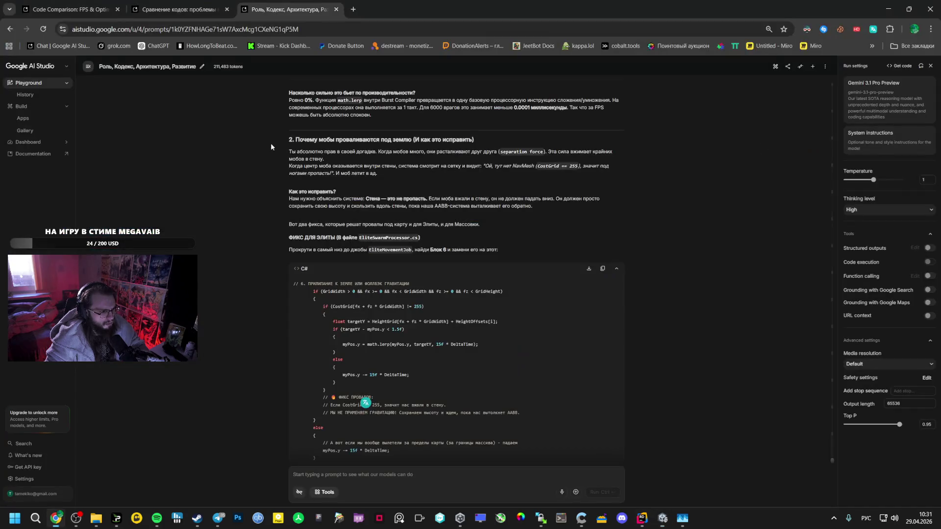
# - Select and copy Gemini's slime.Position.y = math.lerp(...) height line, then return to Rider
pyautogui.scroll(-7, 274, 146)
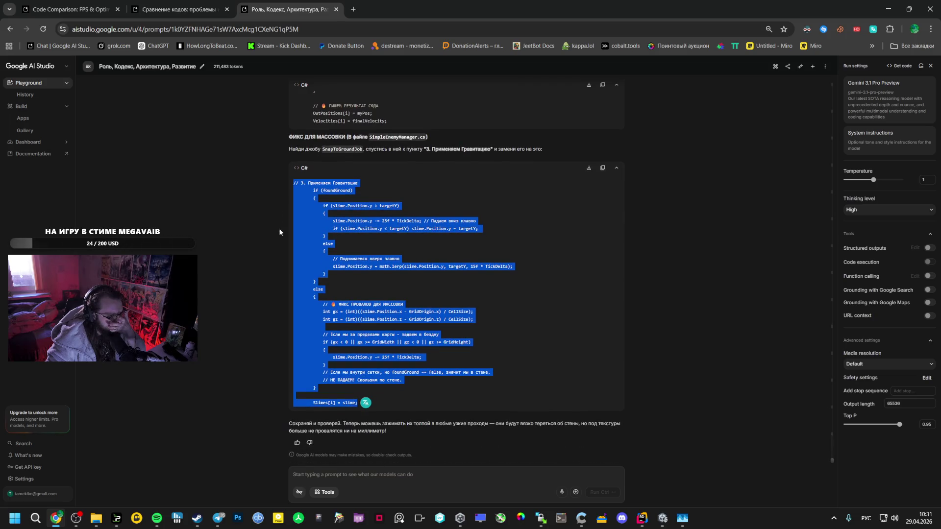
pyautogui.scroll(10, 280, 232)
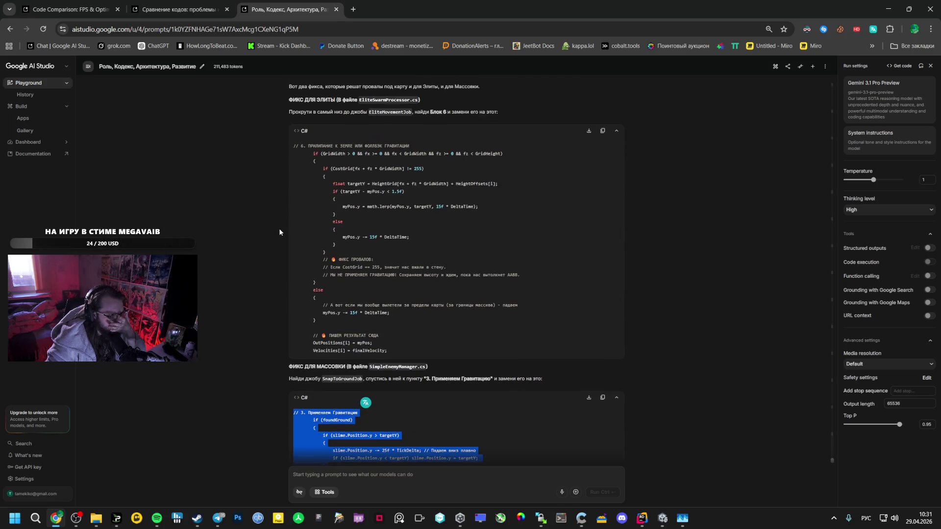
pyautogui.scroll(1, 280, 232)
pyautogui.scroll(1, 280, 232)
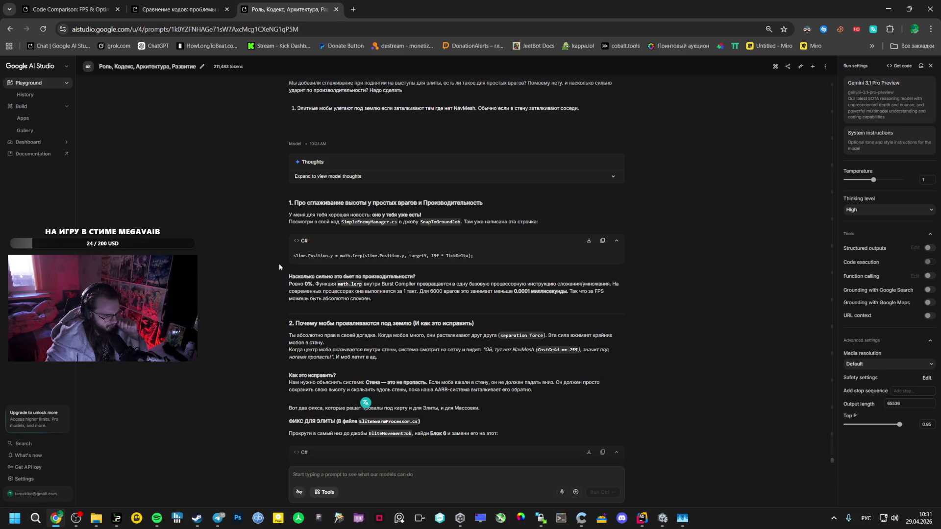
pyautogui.moveTo(473, 256); pyautogui.dragTo(293, 256)
pyautogui.hotkey('ctrl', 'c')
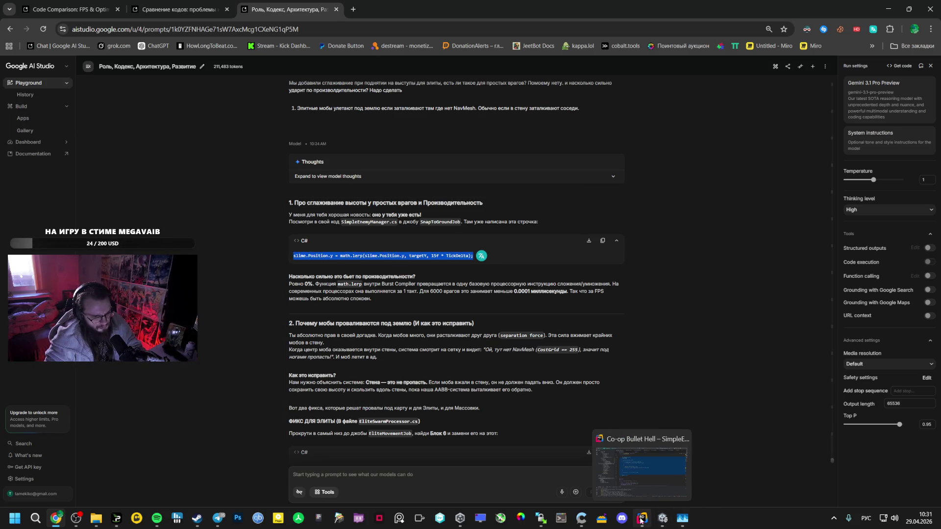
pyautogui.click(641, 520)
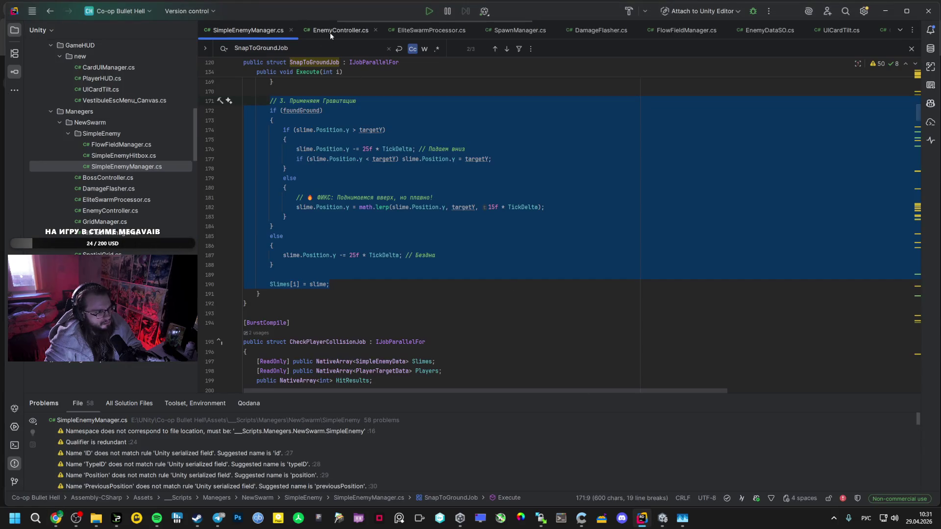
# - Change the SnapToGroundJob height-lerp speed on line 182 from 15f to 30f
pyautogui.hotkey('ctrl', 'v')
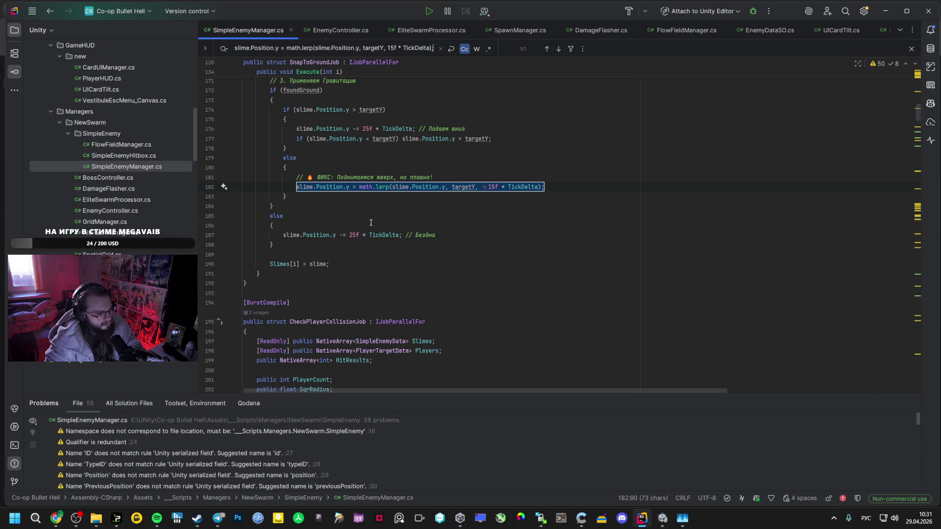
pyautogui.scroll(4, 371, 222)
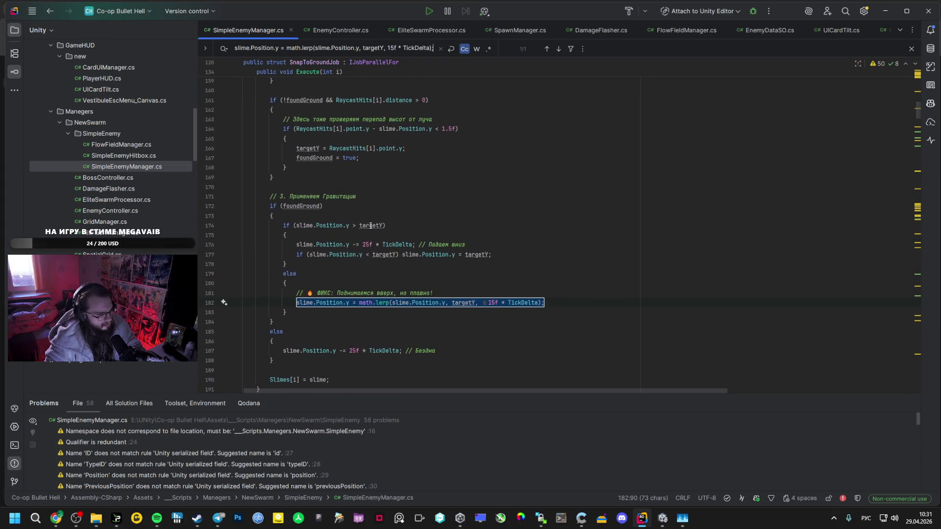
pyautogui.moveTo(368, 227)
pyautogui.click(454, 303)
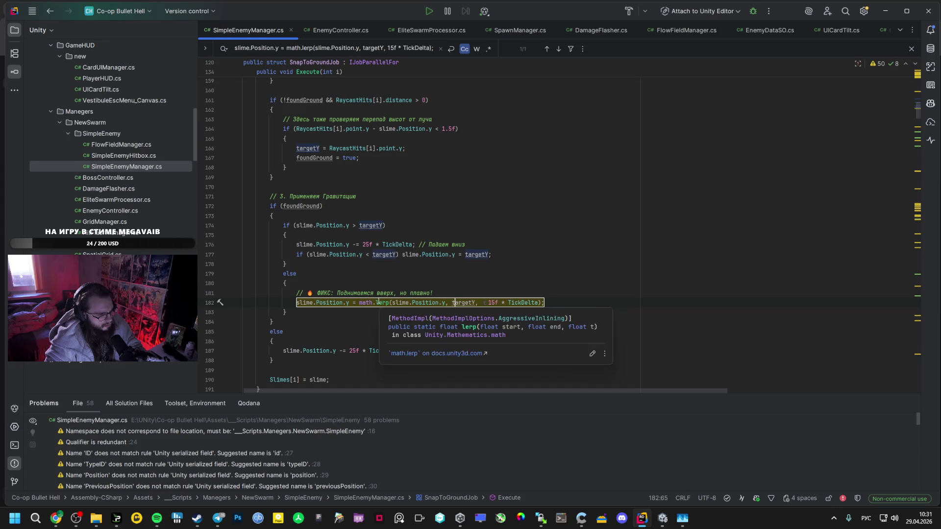
pyautogui.click(492, 302)
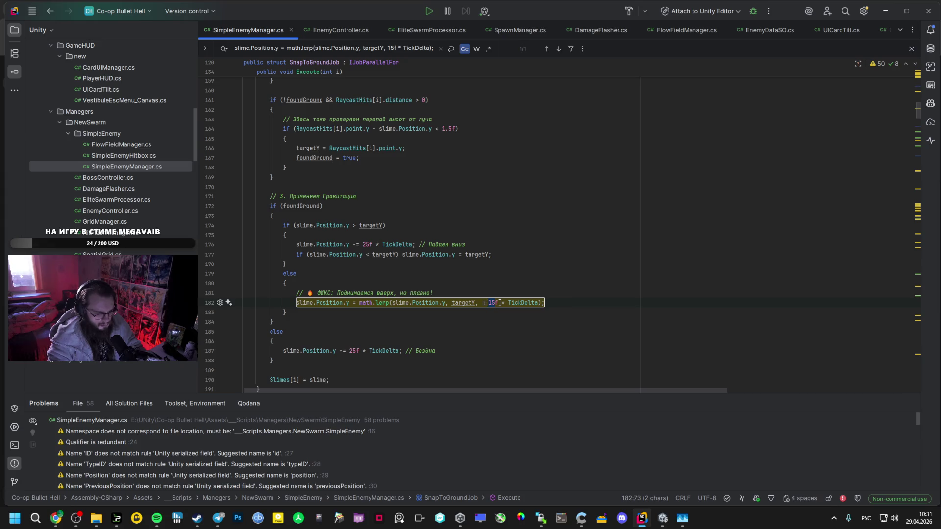
pyautogui.write('30')
# - Check the Bootstrap scene in Unity and the elite wall fix in AI Studio, then open EliteSwarmProcessor.cs
pyautogui.click(663, 518)
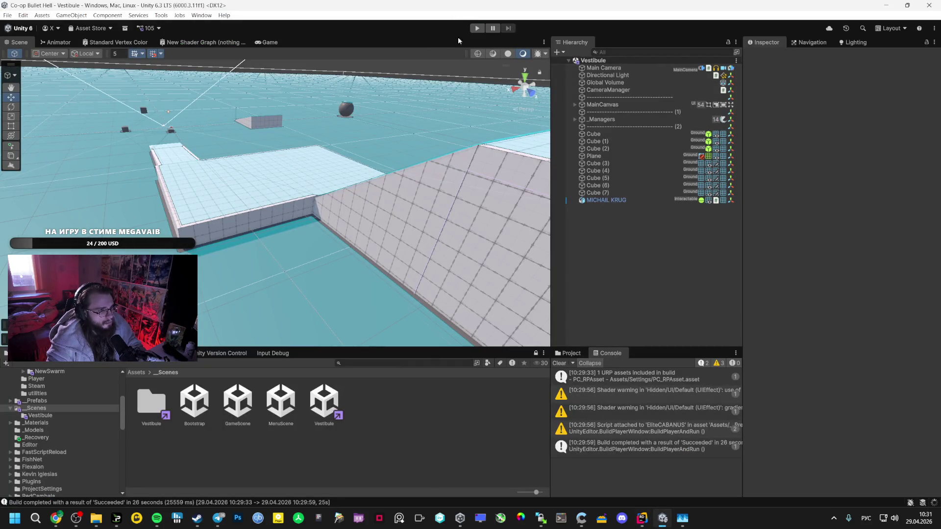
pyautogui.click(194, 400)
pyautogui.click(52, 520)
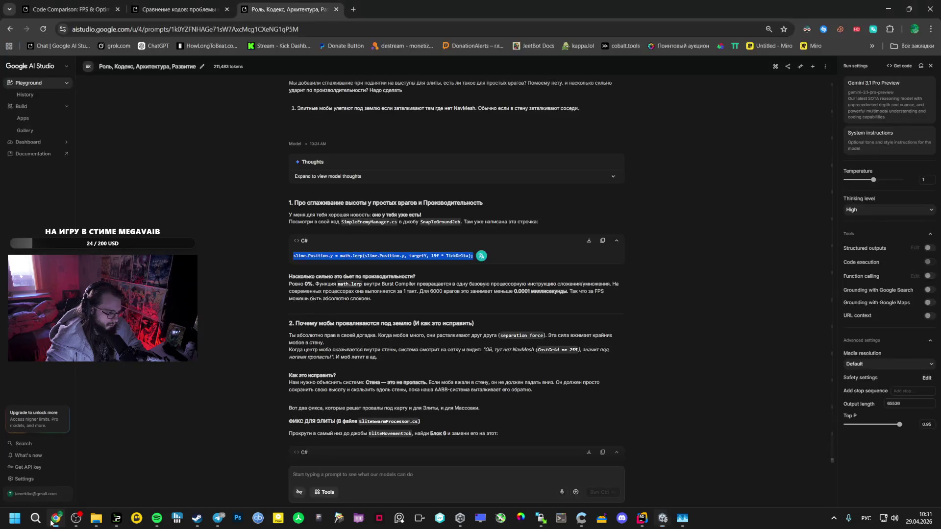
pyautogui.scroll(-5, 266, 362)
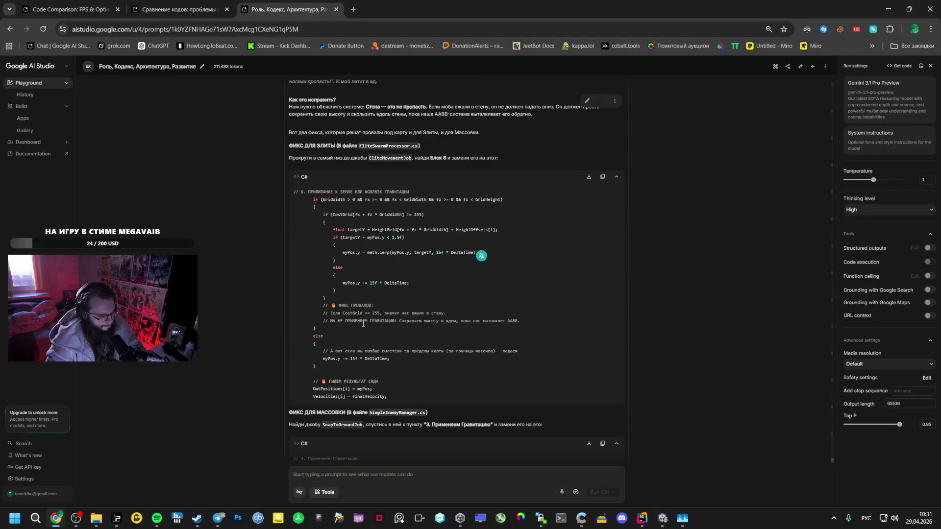
pyautogui.click(663, 518)
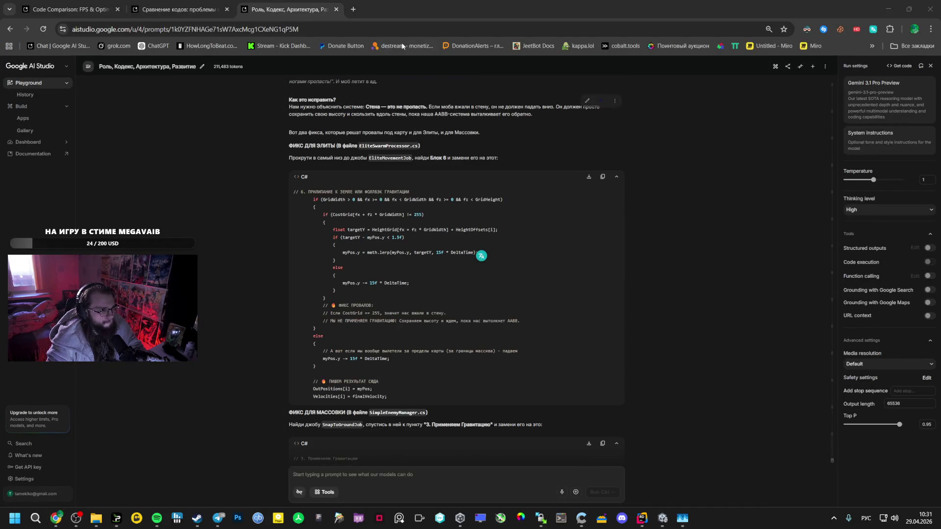
pyautogui.click(642, 518)
pyautogui.click(403, 30)
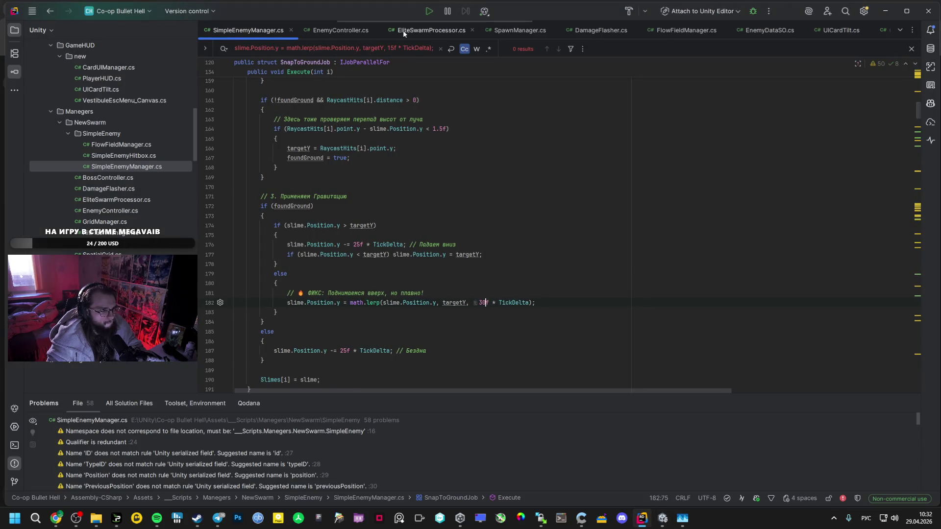
# - Undo the paste so the elite gravity block is back to its merged-condition 15f lerp
pyautogui.hotkey('ctrl', 'z')
pyautogui.hotkey('ctrl', 'z')
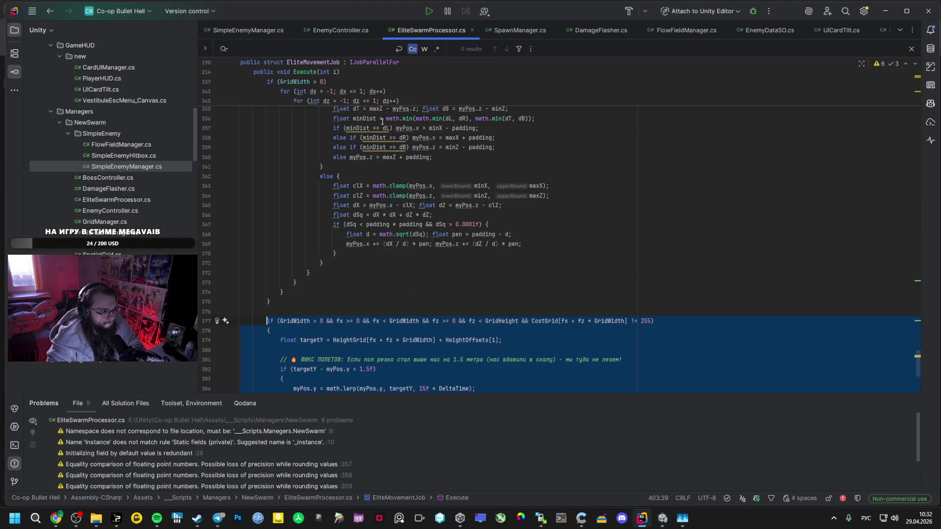
pyautogui.scroll(-5, 372, 227)
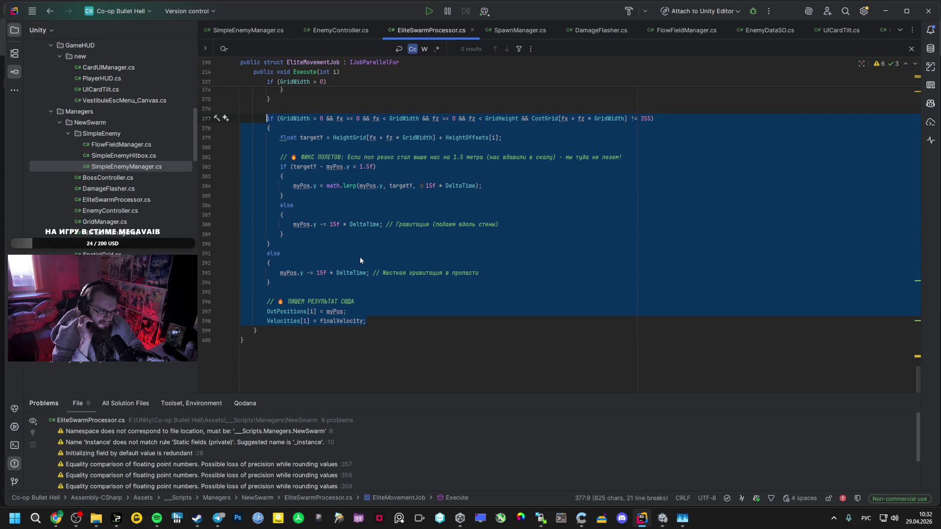
pyautogui.hotkey('alt', 'Tab')
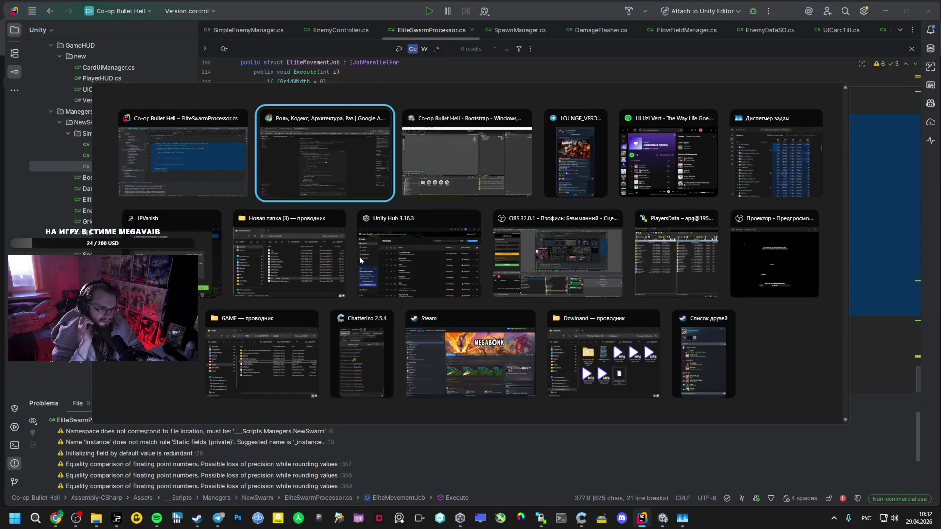
# - Reread Gemini's lerp line, picking out 15f, Position, targetY and TickDelta, then return to Unity
pyautogui.press('Tab')
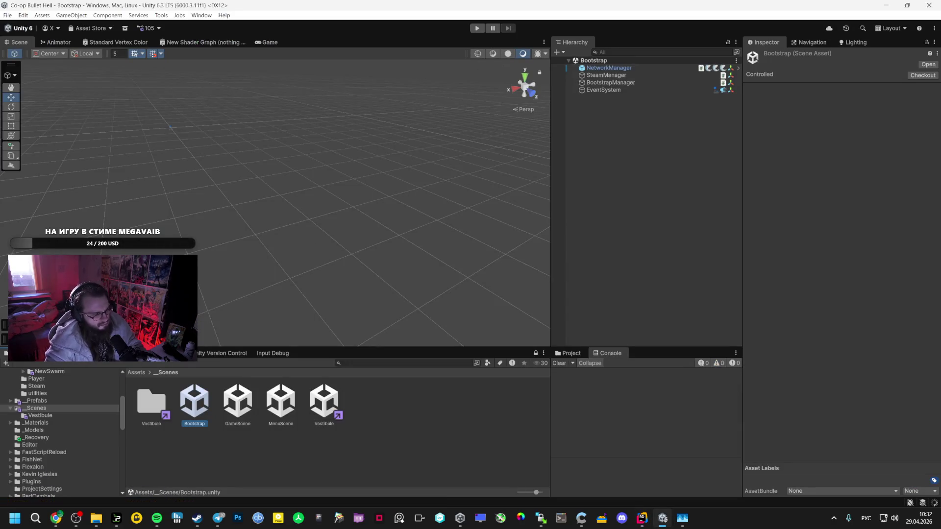
pyautogui.hotkey('alt', 'Tab')
pyautogui.scroll(10, 268, 220)
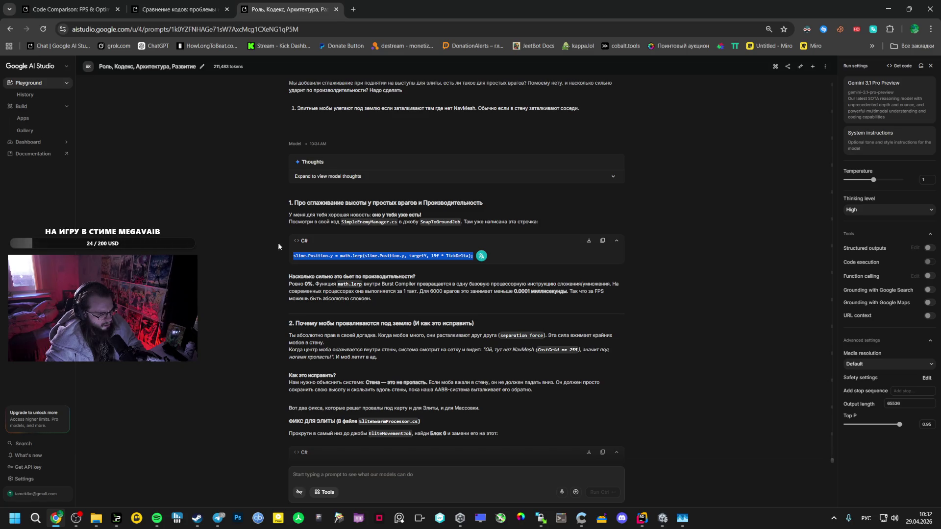
pyautogui.doubleClick(435, 255)
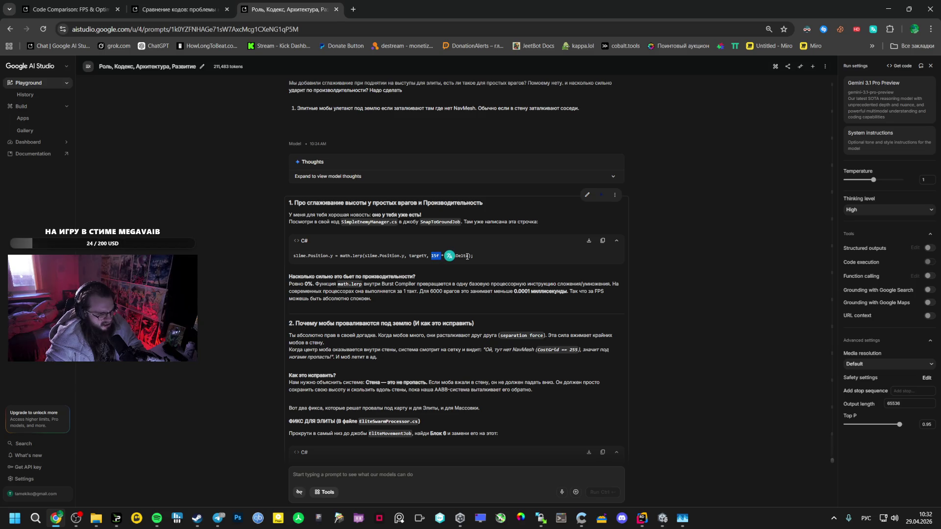
pyautogui.doubleClick(390, 256)
pyautogui.doubleClick(424, 256)
pyautogui.click(341, 258)
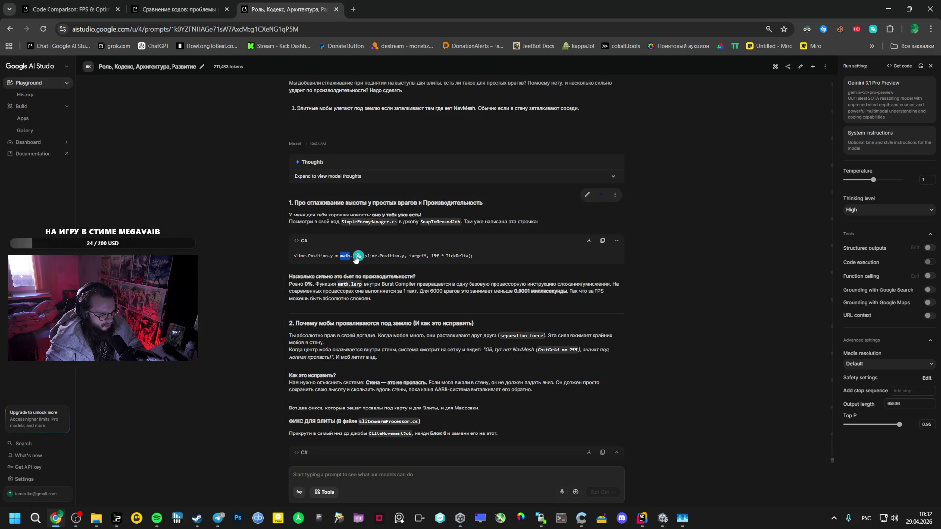
pyautogui.doubleClick(459, 255)
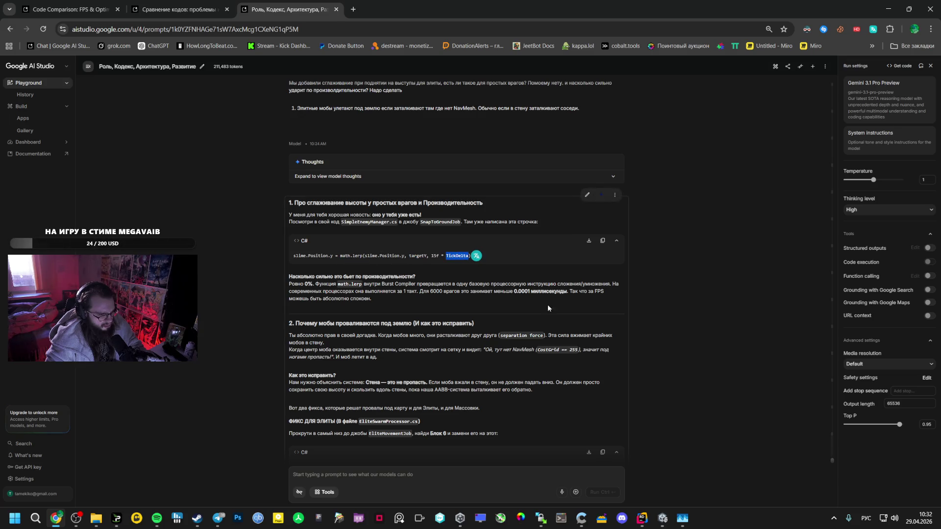
pyautogui.click(662, 518)
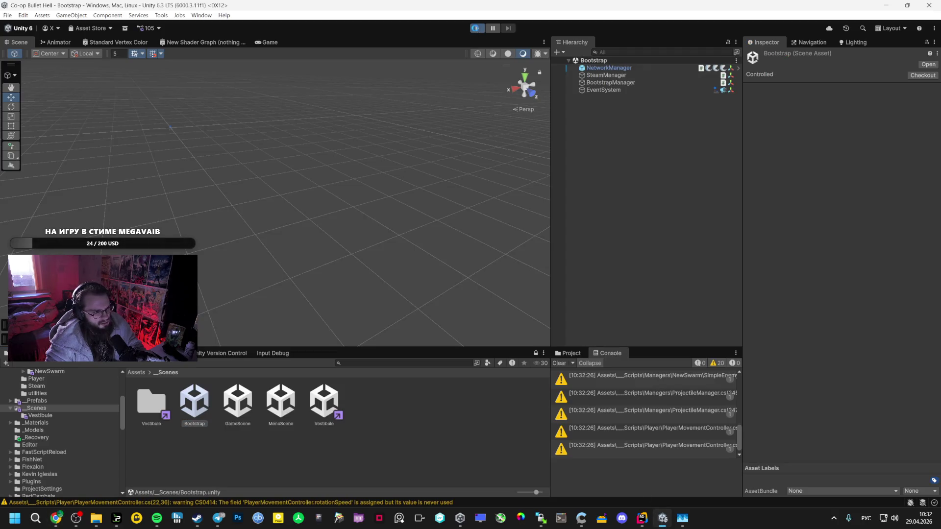
# - Playtest a new lobby, walking the character onto the tiled platform through the swarm, then stop play mode
pyautogui.click(275, 167)
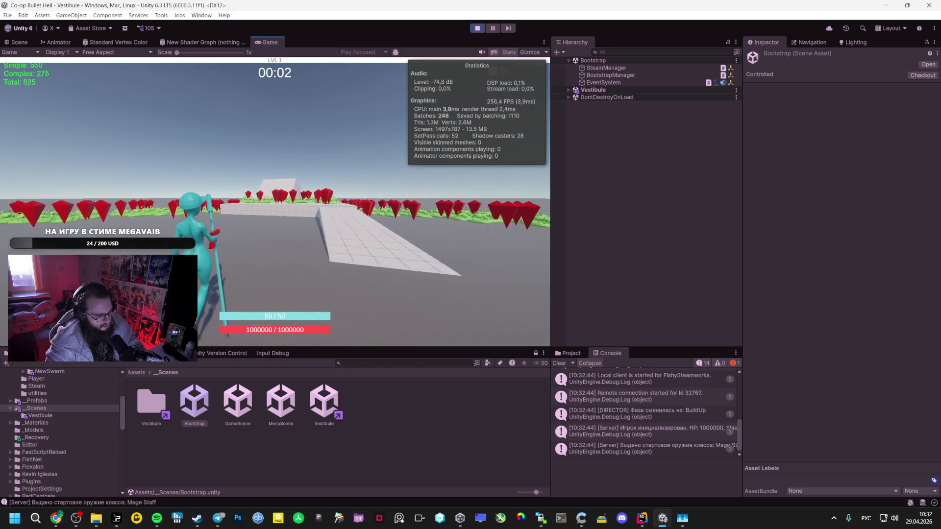
pyautogui.press('w')
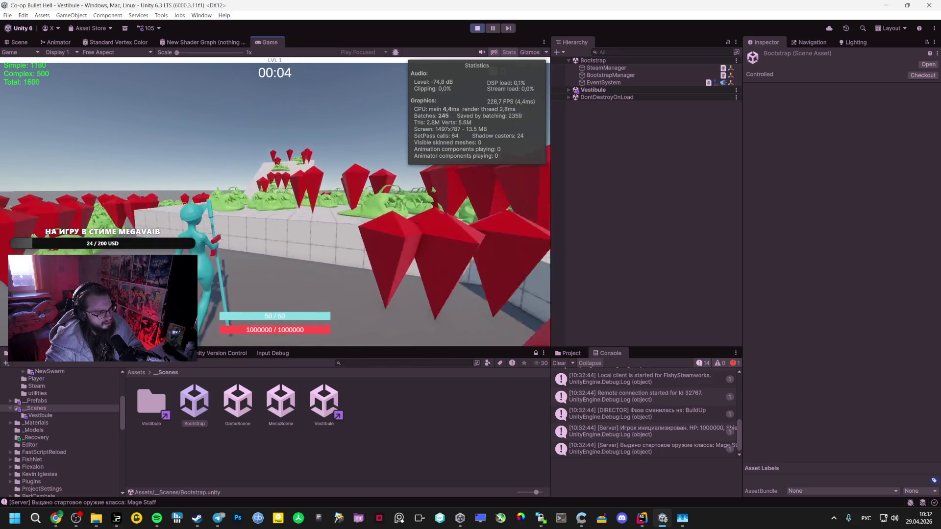
pyautogui.press('w')
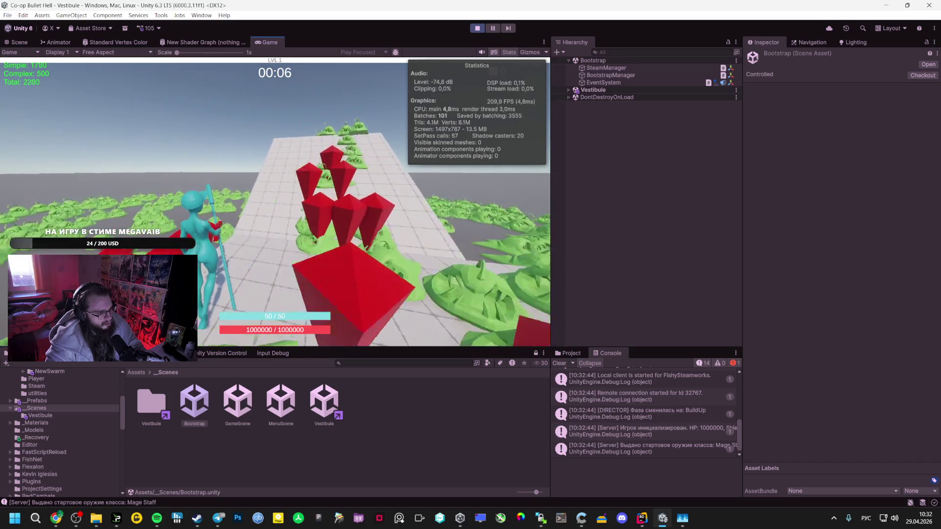
pyautogui.press('w')
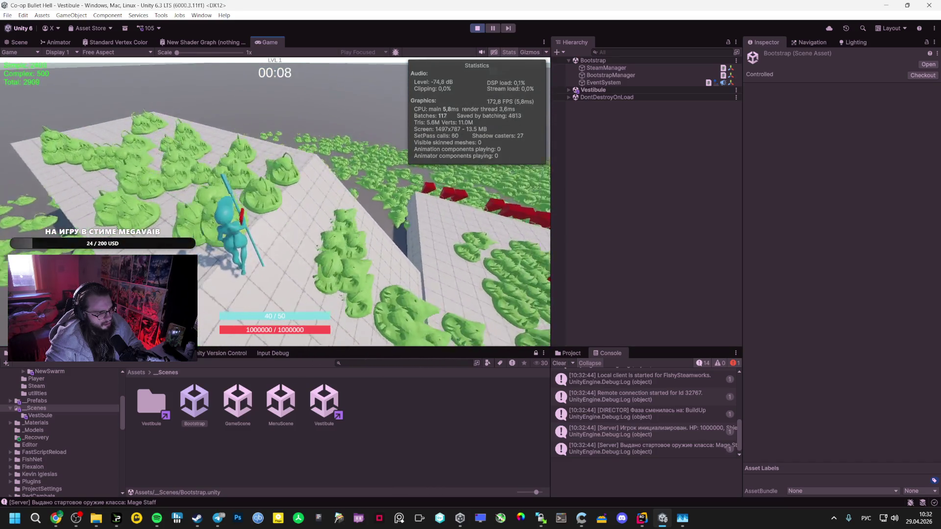
pyautogui.press('Escape')
pyautogui.hotkey('ctrl', 'p')
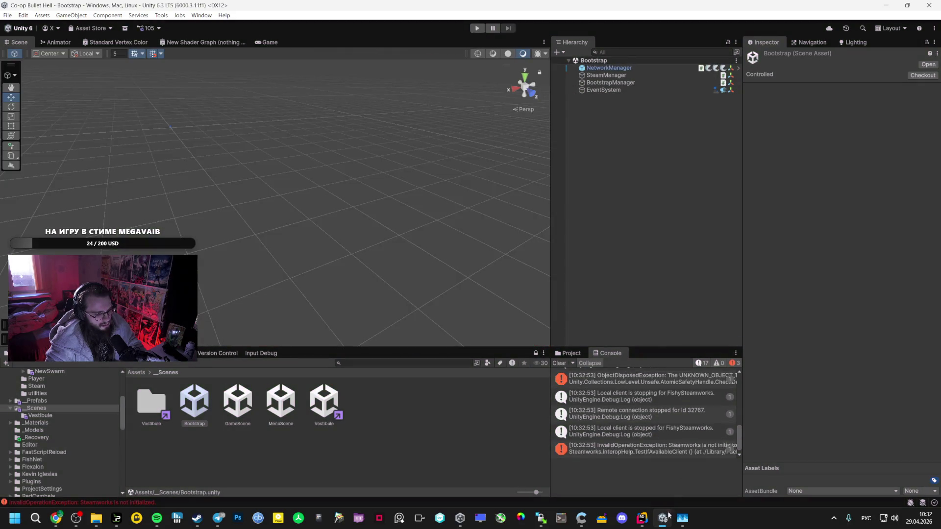
# - Change the SnapToGroundJob lerp speed in SimpleEnemyManager.cs from 30f to 1f
pyautogui.click(643, 518)
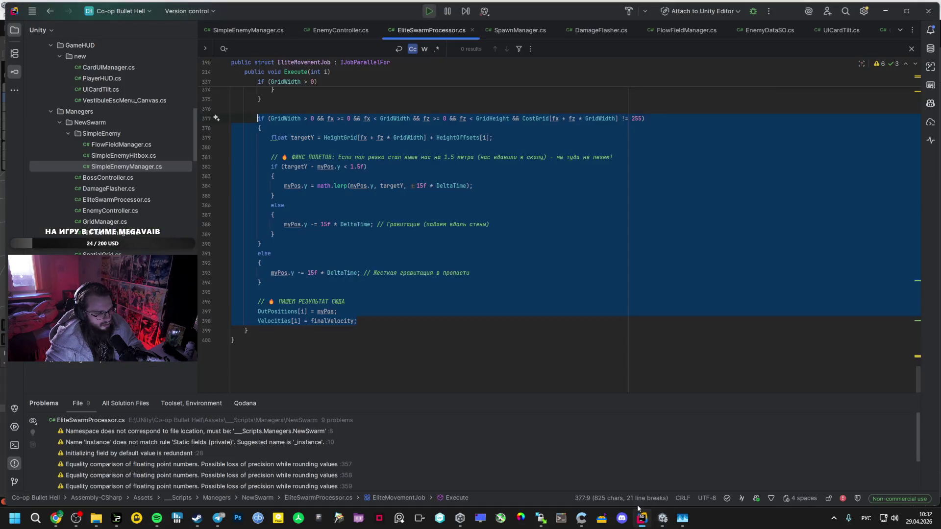
pyautogui.click(239, 33)
pyautogui.moveTo(485, 305); pyautogui.dragTo(481, 303)
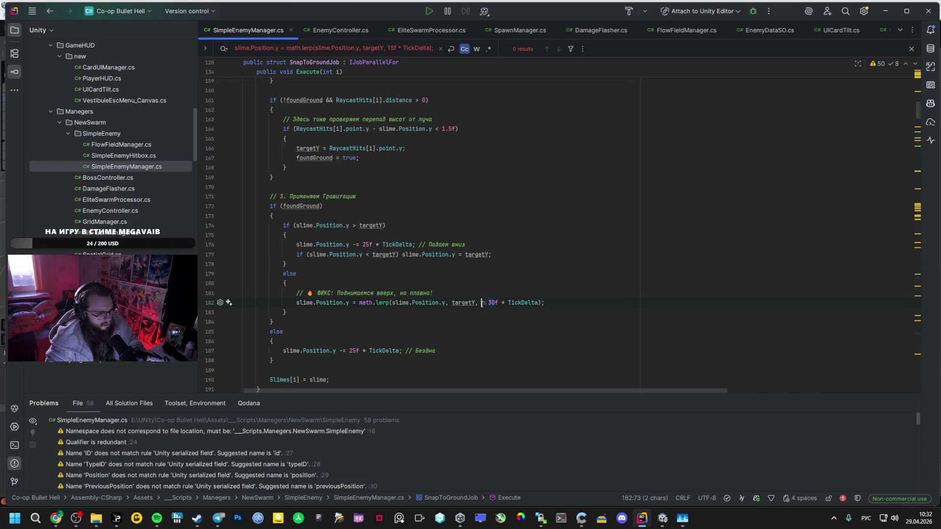
pyautogui.write('1')
# - Retest the 1f lerp speed in play mode by creating a lobby, then pause the game
pyautogui.hotkey('alt', 'Tab')
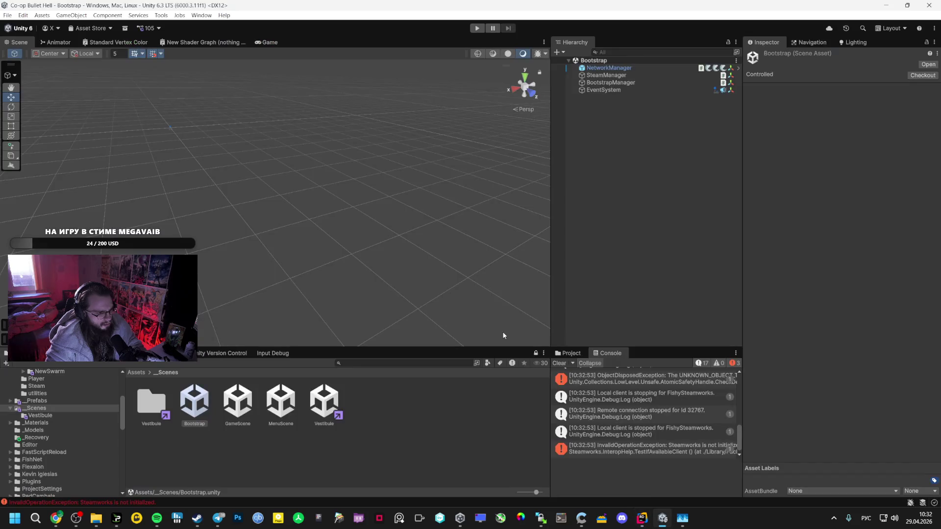
pyautogui.click(477, 28)
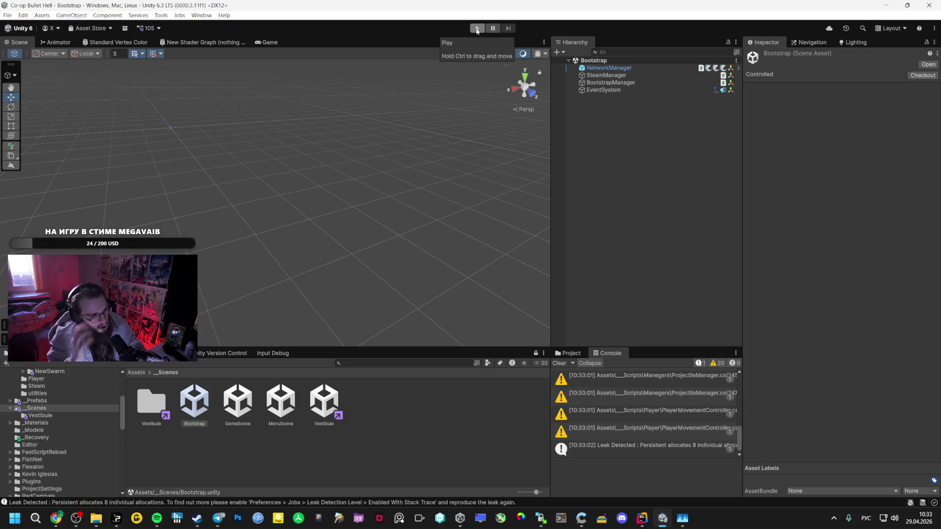
pyautogui.click(477, 31)
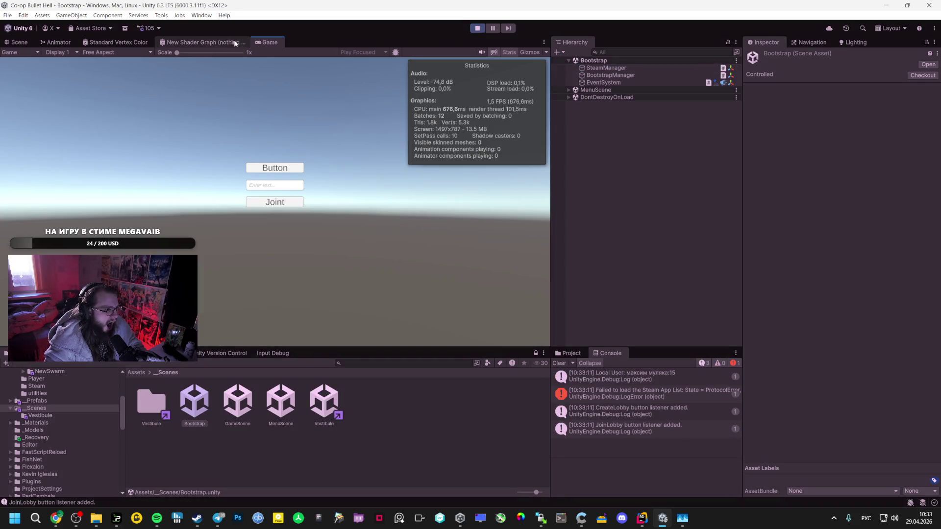
pyautogui.click(281, 174)
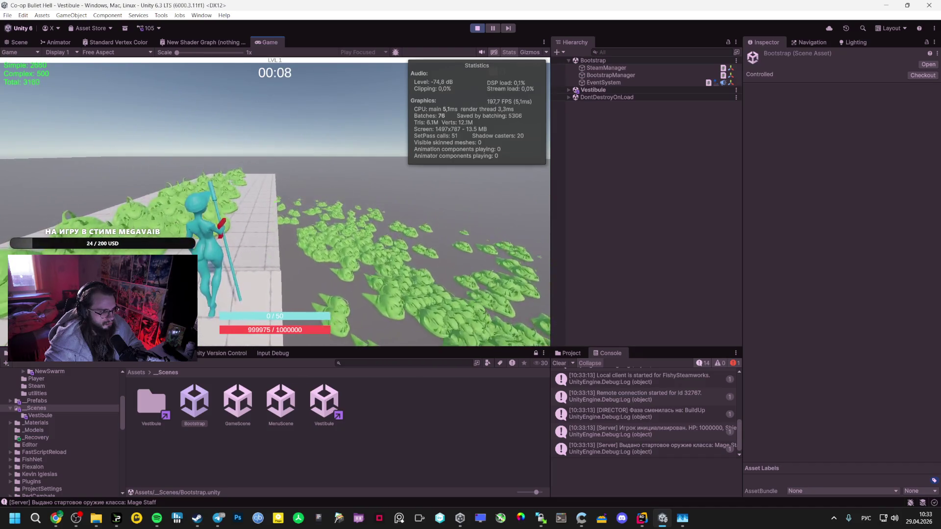
pyautogui.press('Escape')
# - Set the SnapToGroundJob lerp speed on line 182 to 15f
pyautogui.hotkey('alt', 'Tab')
pyautogui.hotkey('shift', 'Left')
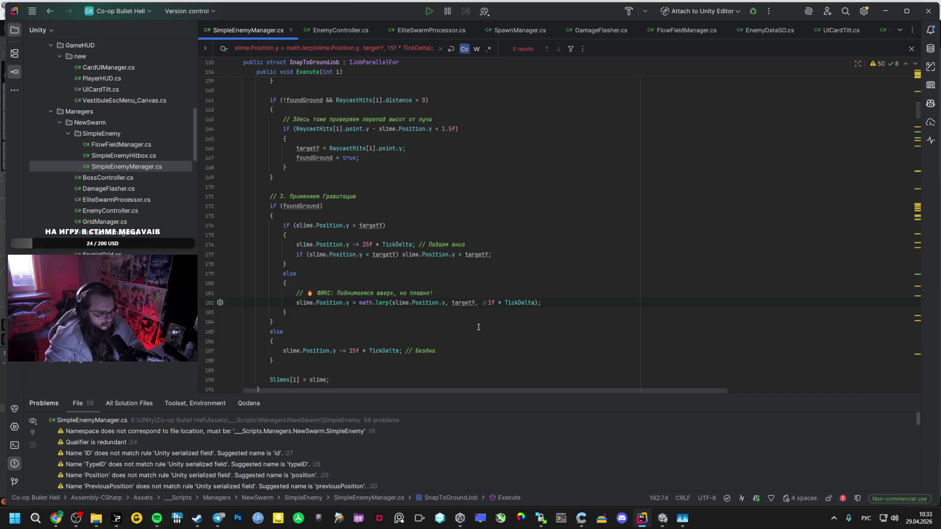
pyautogui.write('5')
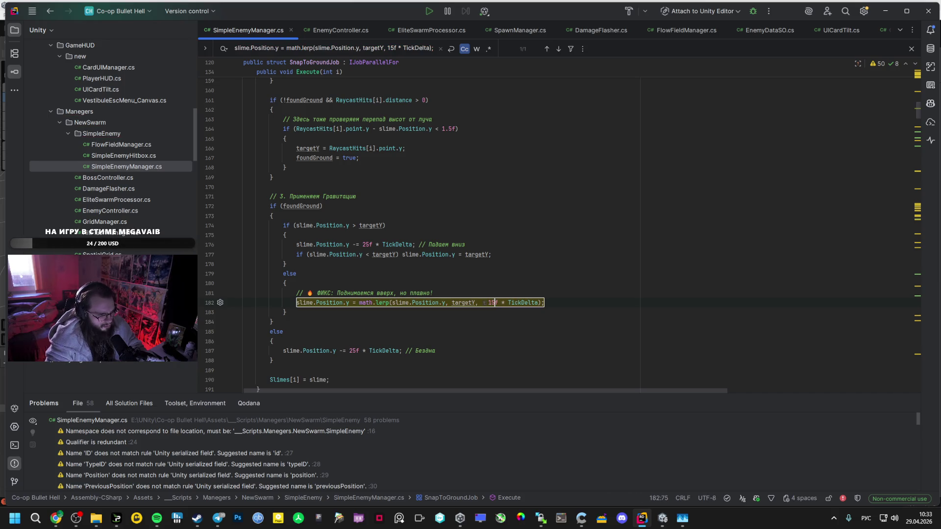
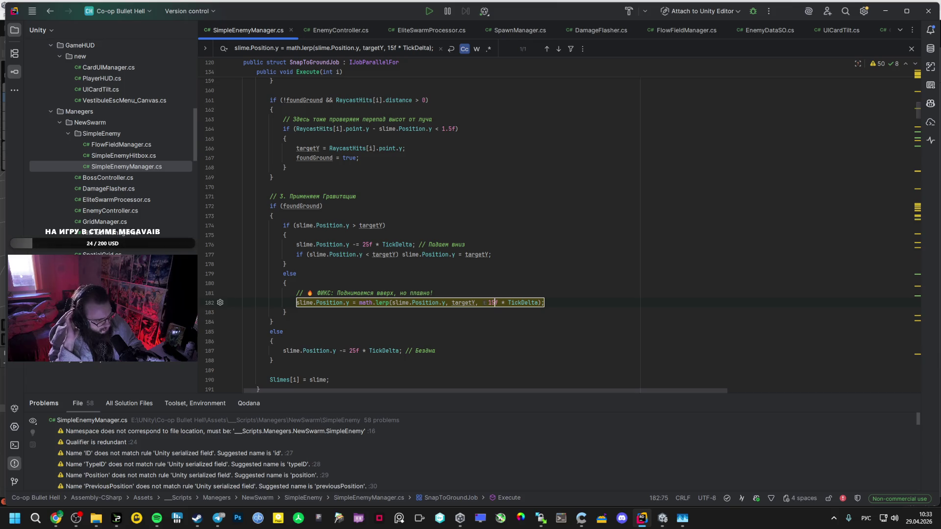
# - Switch away from Rider and bring the Unity editor with the Vestibule scene forward
pyautogui.hotkey('alt', 'Tab')
pyautogui.hotkey('alt', 'Tab')
pyautogui.press('Tab')
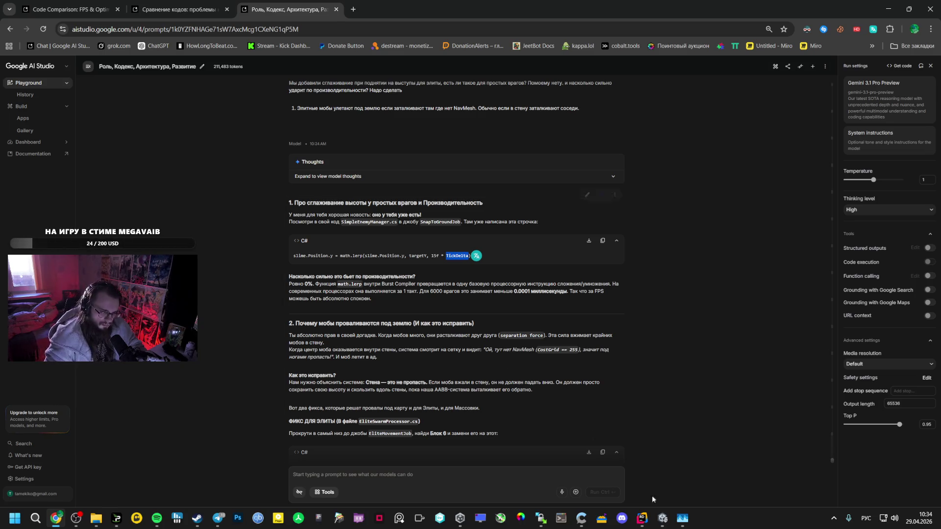
pyautogui.click(662, 520)
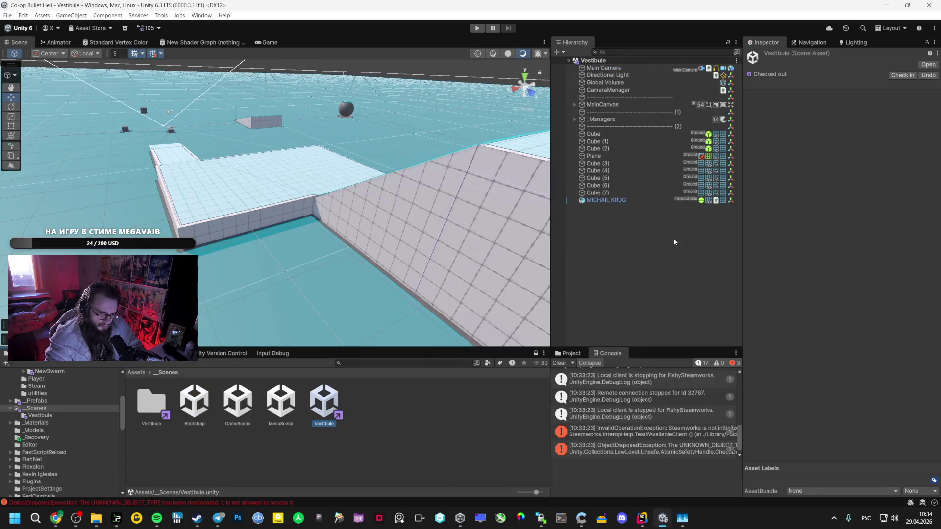
# - Review the swarm and FlowFieldManager settings, then set the navigation agent radius to 0.5
pyautogui.click(618, 170)
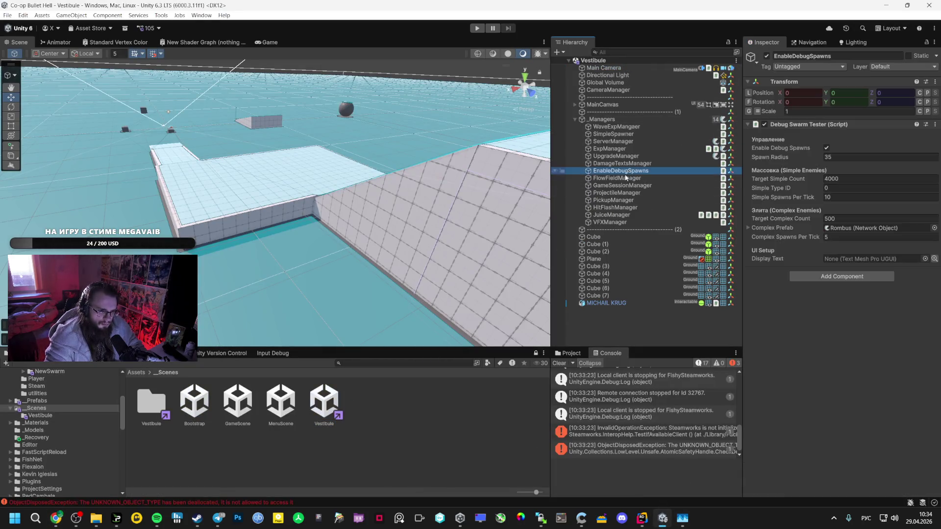
pyautogui.click(617, 178)
pyautogui.click(608, 259)
pyautogui.click(811, 43)
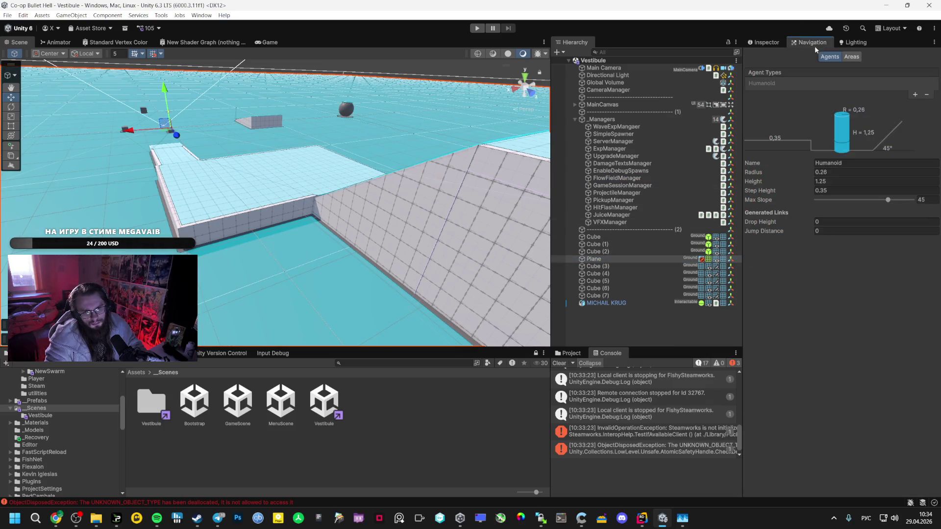
pyautogui.press('Up')
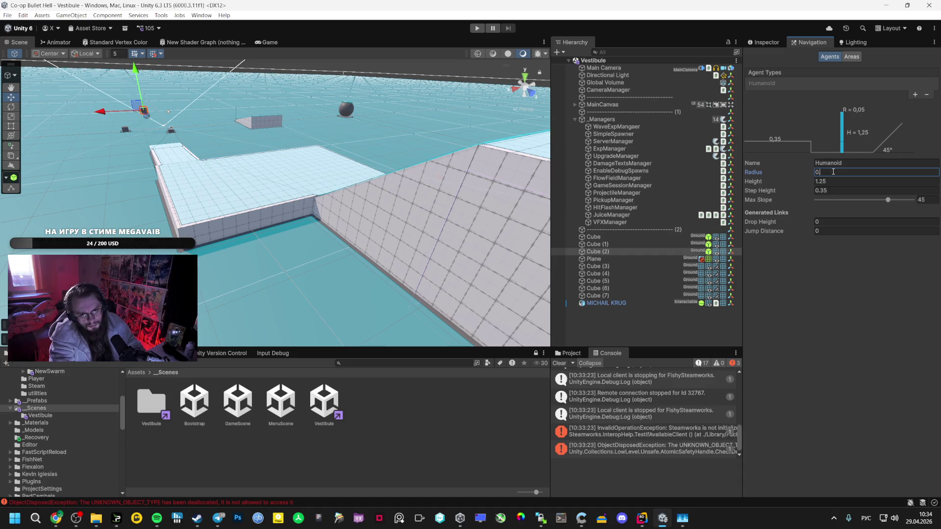
# - Compare Cube (2)'s component details against the navigation agent radius
pyautogui.click(779, 44)
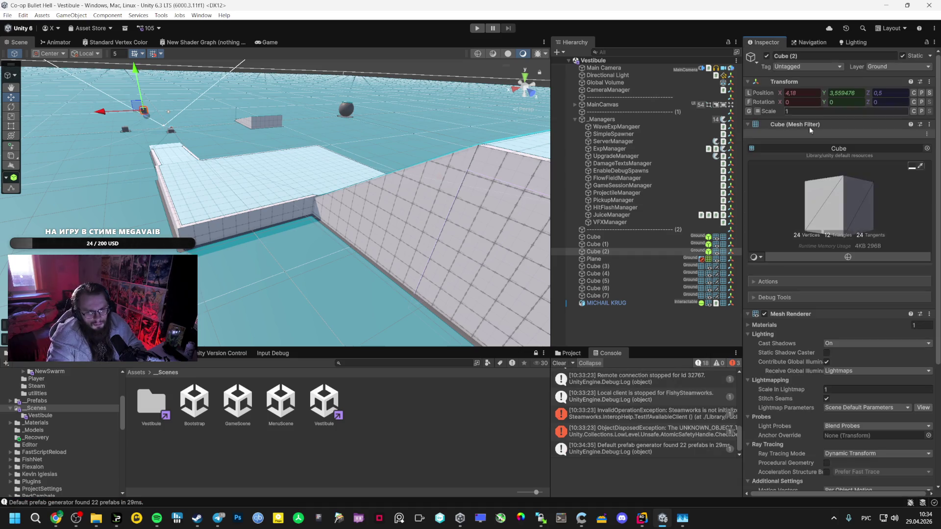
pyautogui.scroll(-10, 888, 330)
pyautogui.scroll(4, 875, 294)
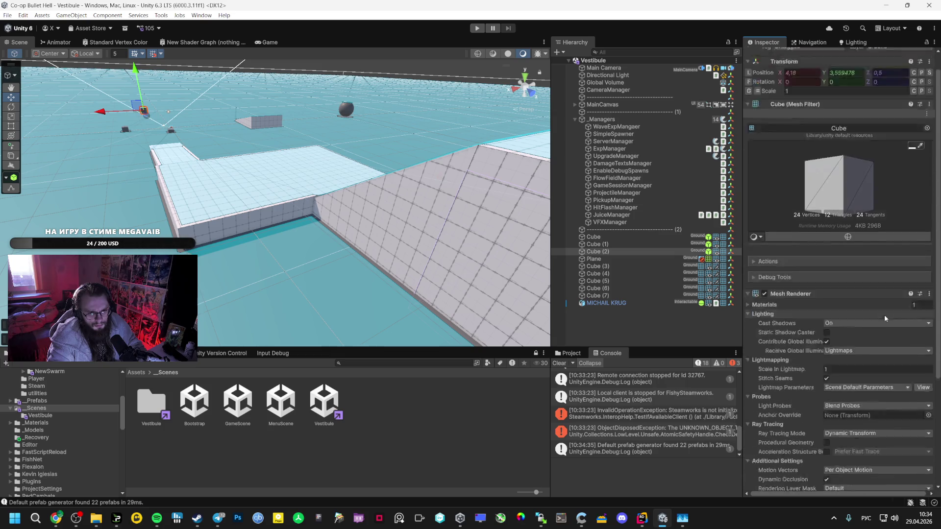
pyautogui.click(811, 44)
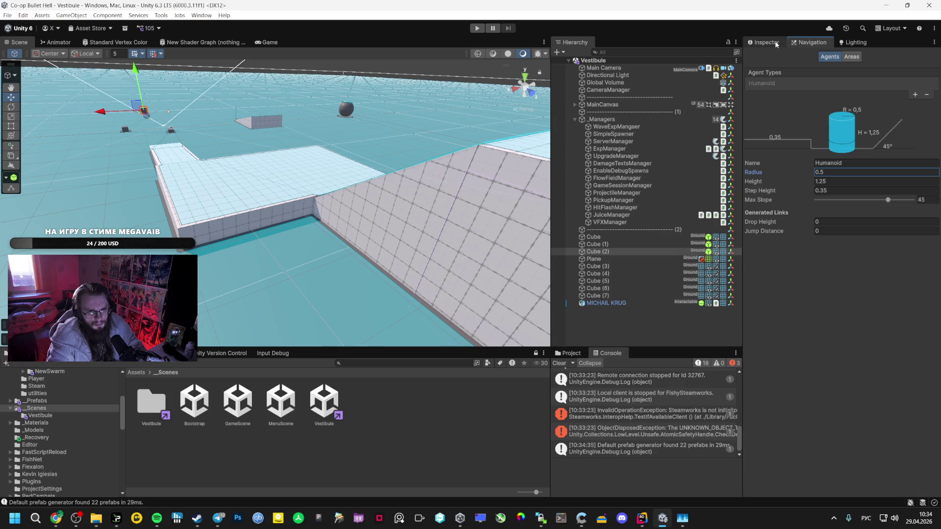
pyautogui.click(772, 43)
pyautogui.scroll(-6, 829, 305)
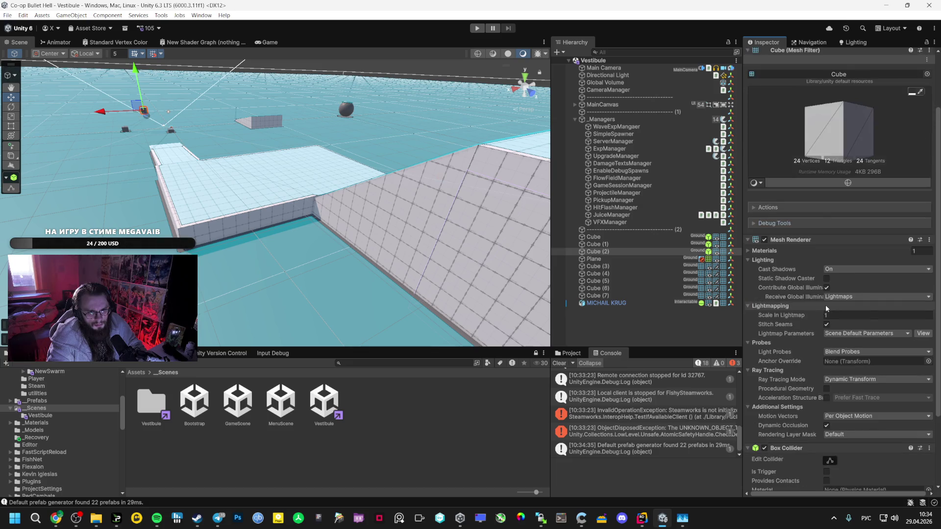
pyautogui.scroll(5, 826, 301)
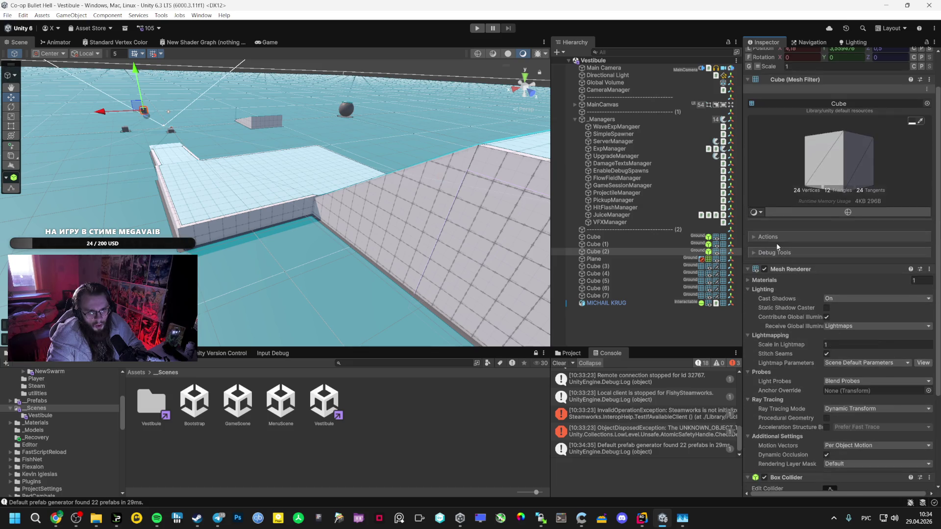
pyautogui.scroll(2, 777, 139)
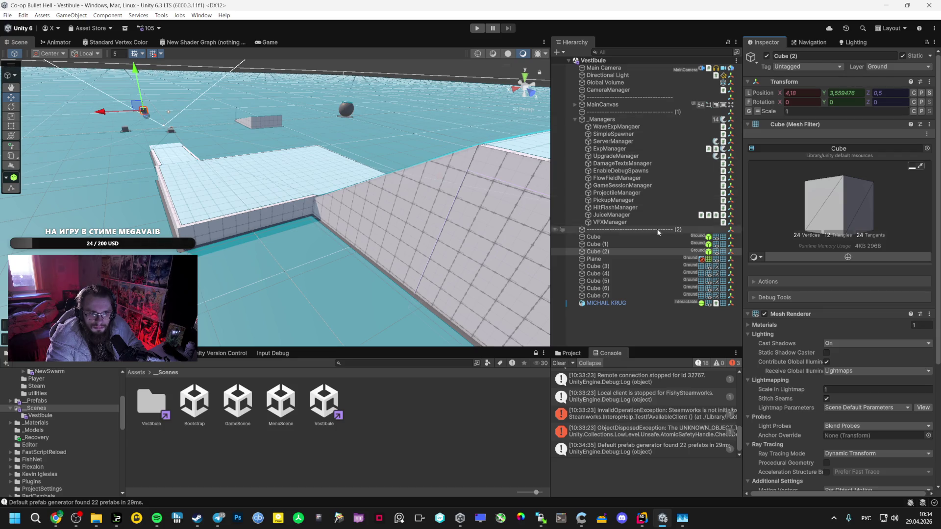
# - Check the SimpleSpawner settings and set the FlowFieldManager cell size to 1
pyautogui.click(640, 259)
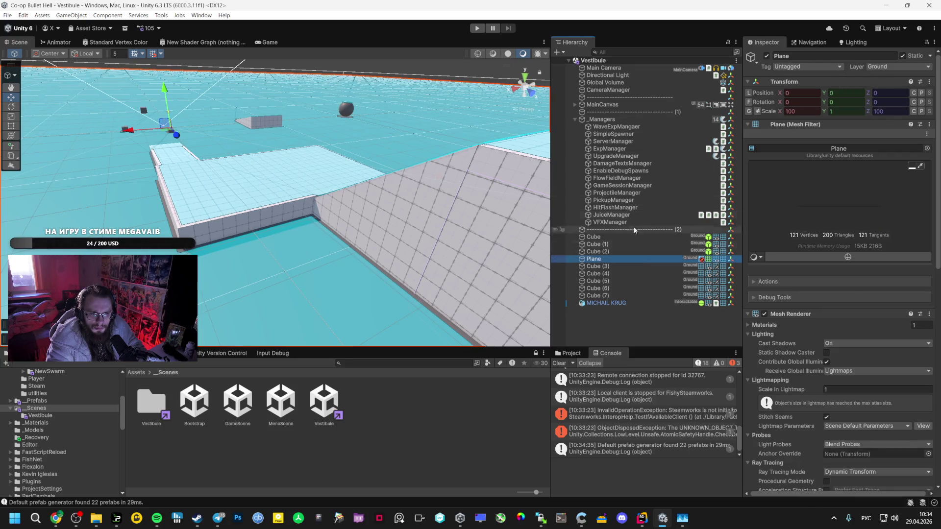
pyautogui.click(632, 134)
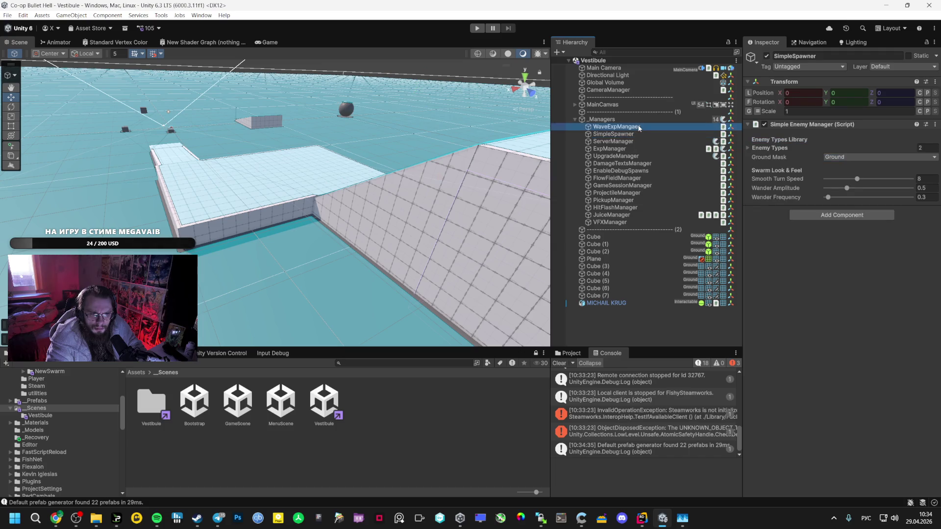
pyautogui.click(635, 207)
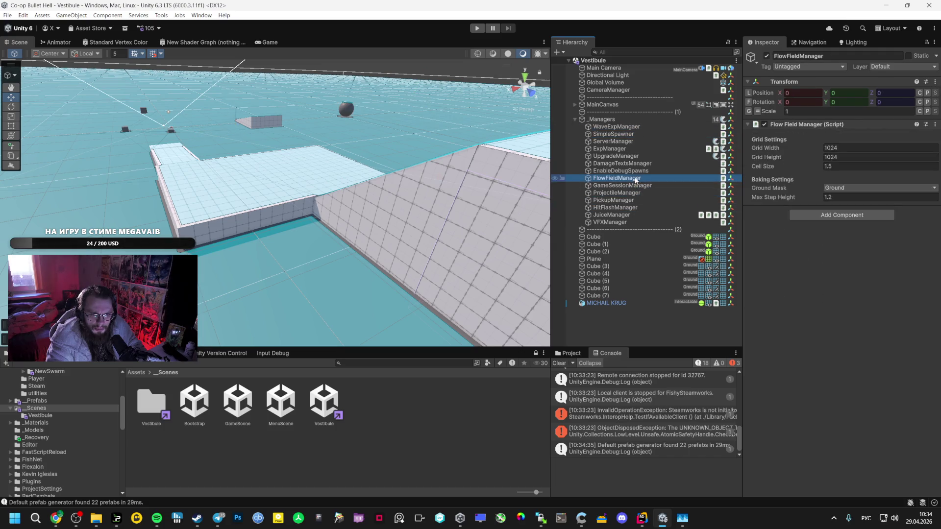
pyautogui.moveTo(453, 158)
pyautogui.mouseDown()
pyautogui.moveTo(645, 211)
pyautogui.moveTo(646, 196)
pyautogui.mouseUp()
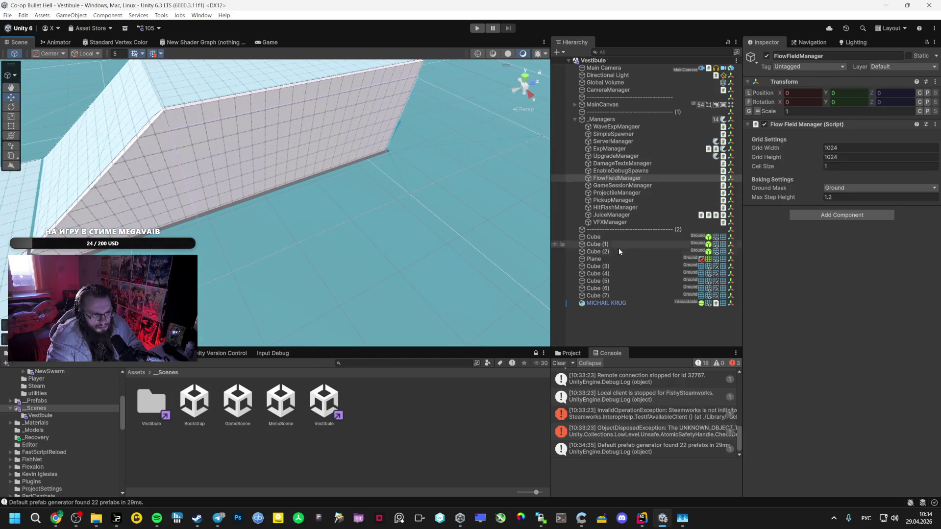
# - Rebake the Plane's NavMesh Surface, then Build And Run the game
pyautogui.click(618, 260)
pyautogui.scroll(-15, 834, 281)
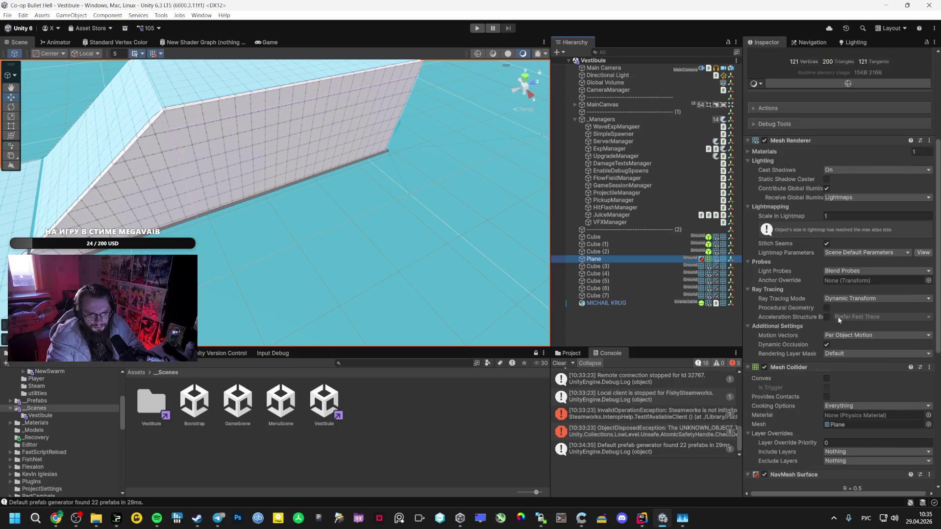
pyautogui.click(904, 421)
pyautogui.moveTo(367, 215)
pyautogui.mouseDown()
pyautogui.moveTo(472, 228)
pyautogui.moveTo(565, 224)
pyautogui.moveTo(365, 102)
pyautogui.mouseUp()
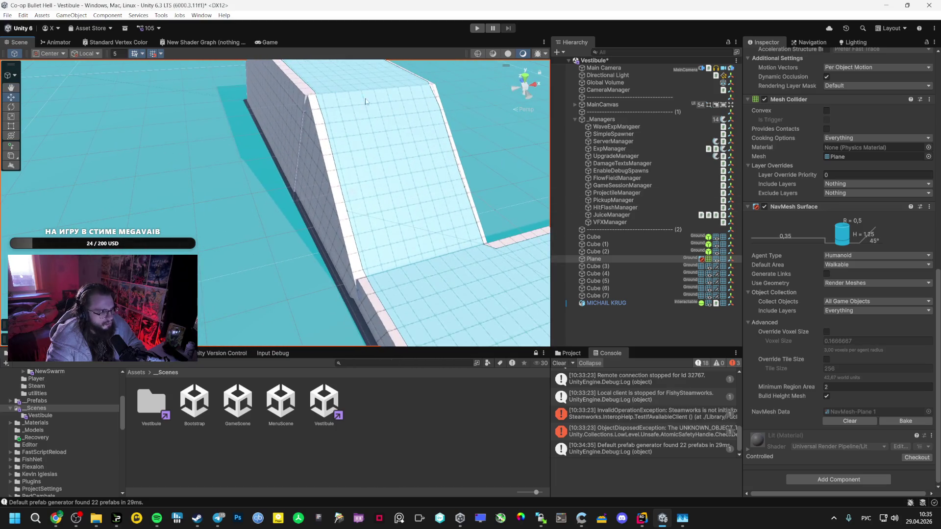
pyautogui.click(8, 16)
pyautogui.click(42, 136)
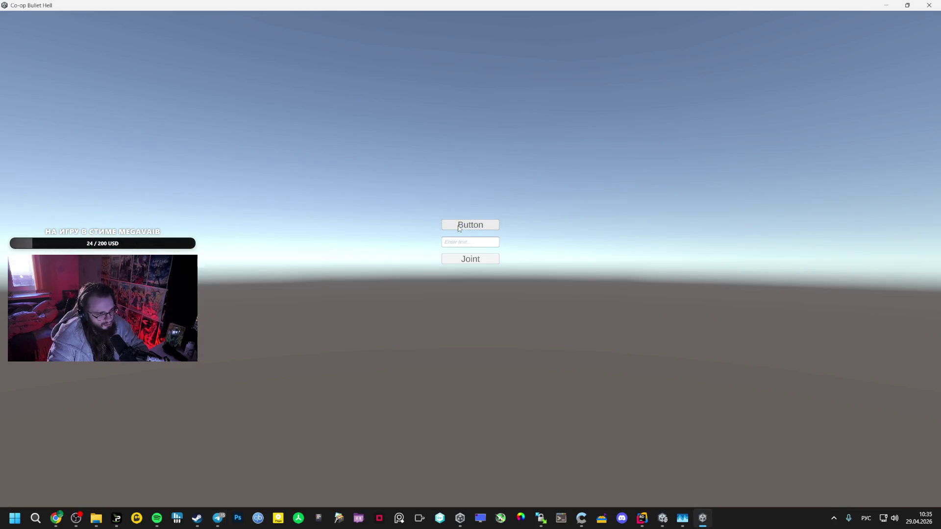
# - Start a match and take the Damage Up, Mage Staff and laser drone upgrades
pyautogui.click(459, 227)
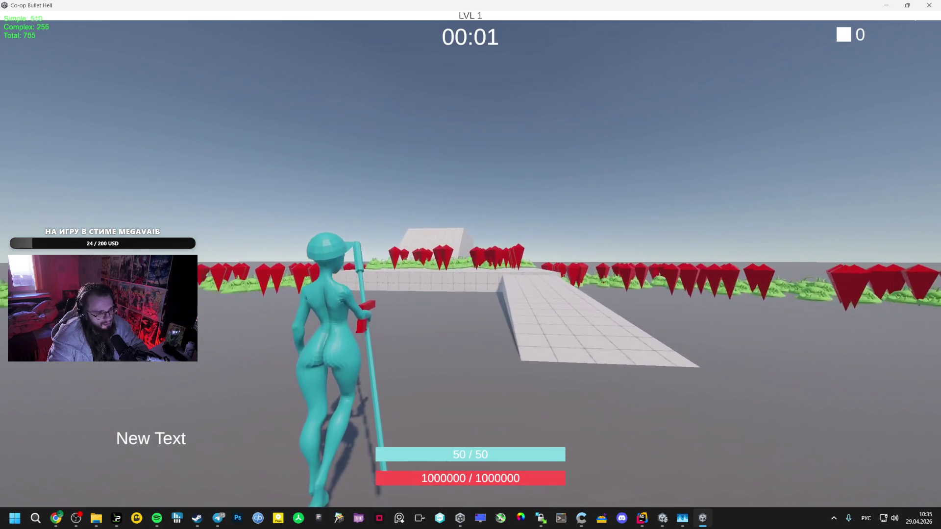
pyautogui.press('w')
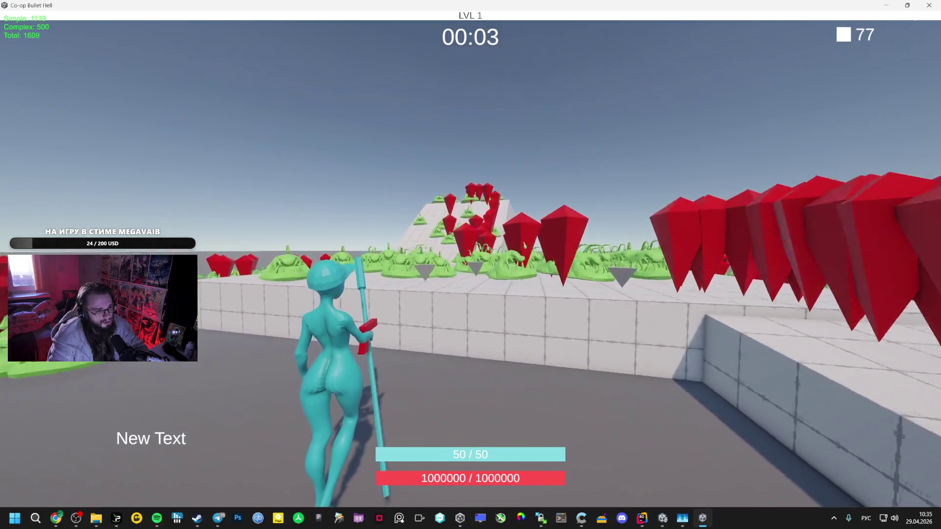
pyautogui.press('space')
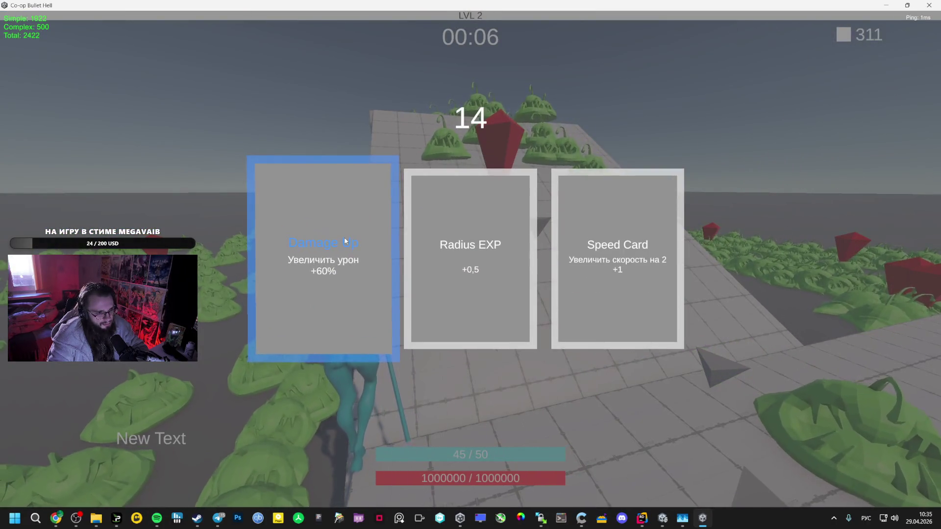
pyautogui.click(345, 241)
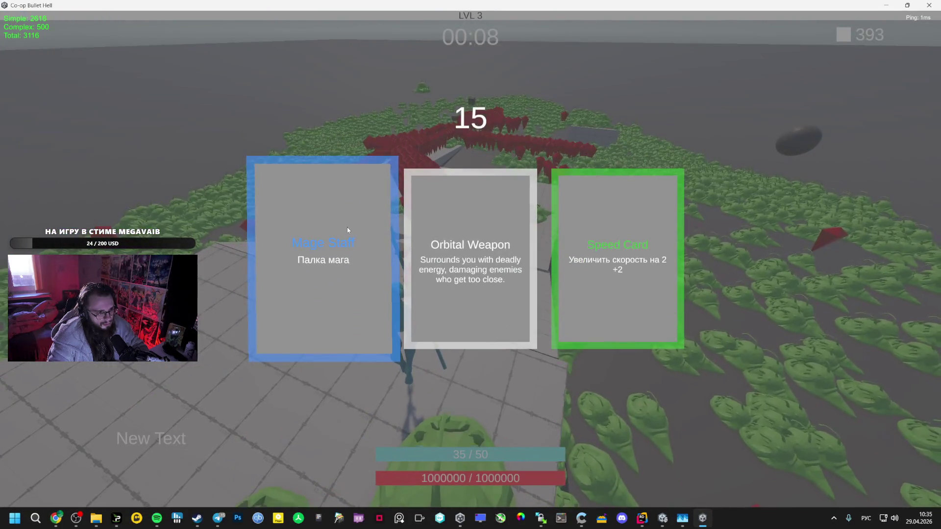
pyautogui.click(348, 227)
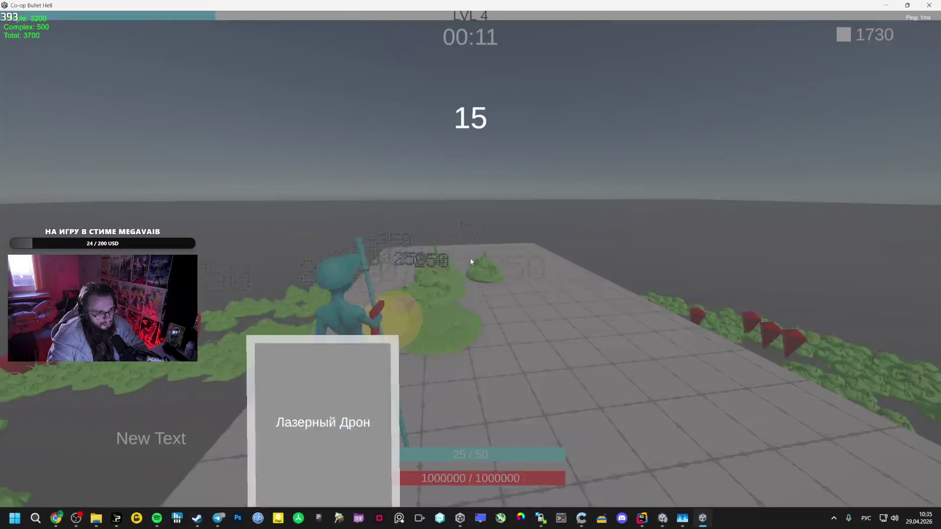
pyautogui.click(632, 255)
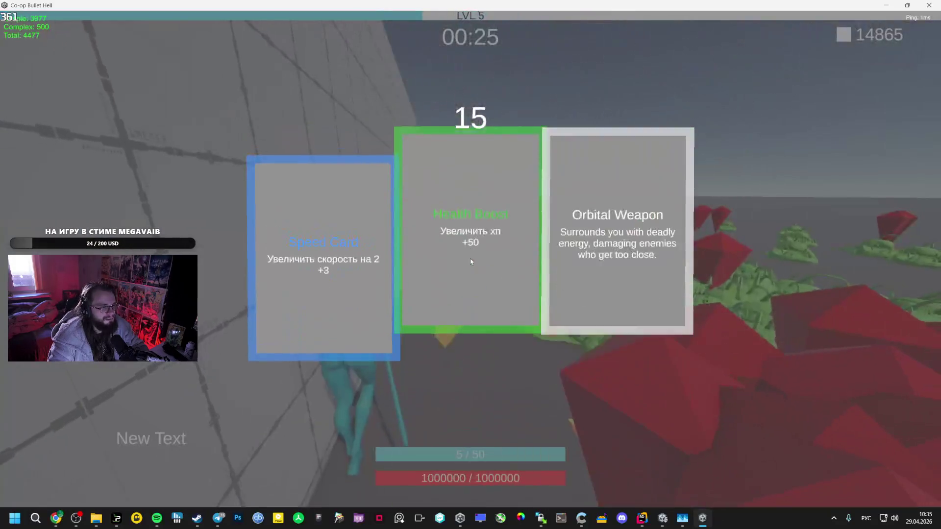
# - Take Health Boost, Speed Card, Damage Up and Radius EXP upgrades through level 12
pyautogui.click(410, 246)
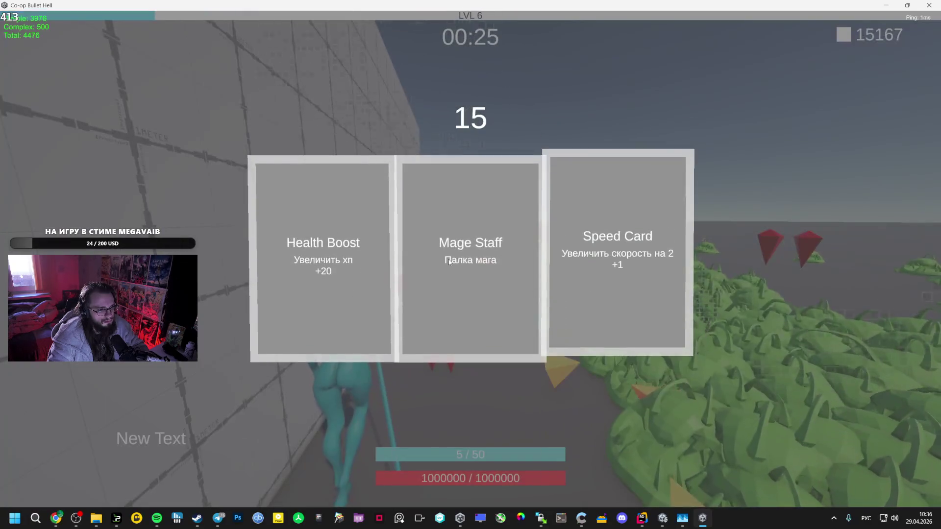
pyautogui.click(603, 244)
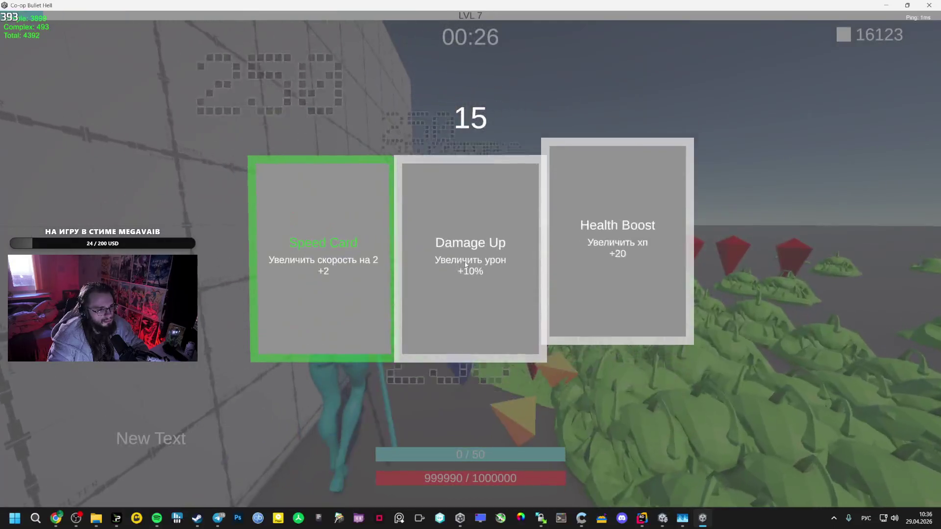
pyautogui.click(381, 251)
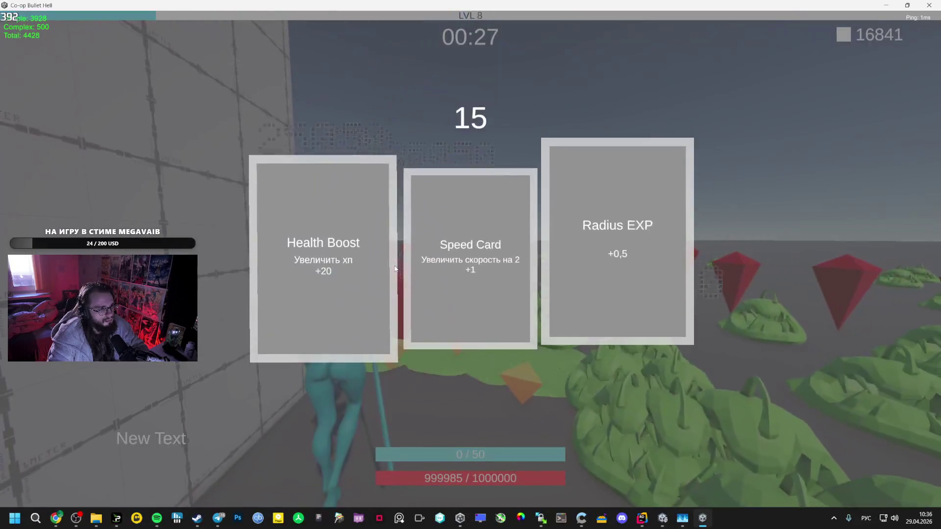
pyautogui.click(469, 241)
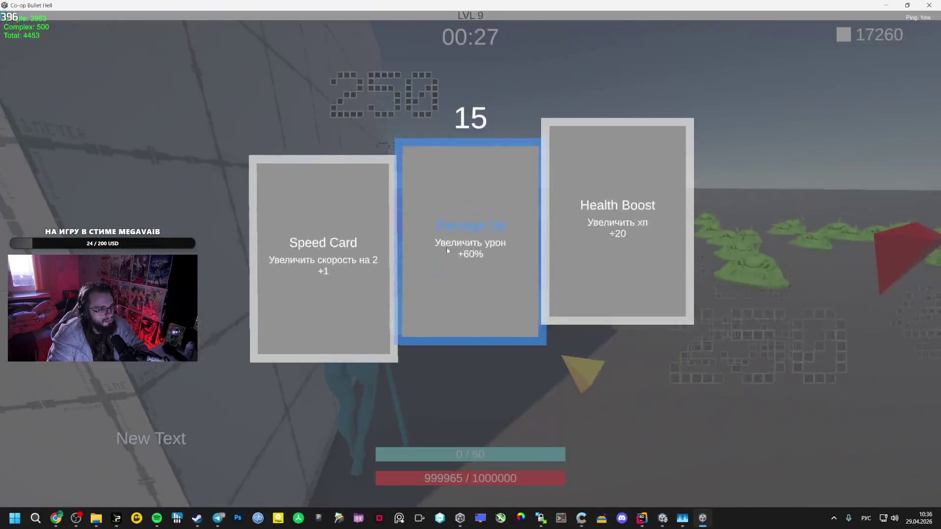
pyautogui.click(452, 232)
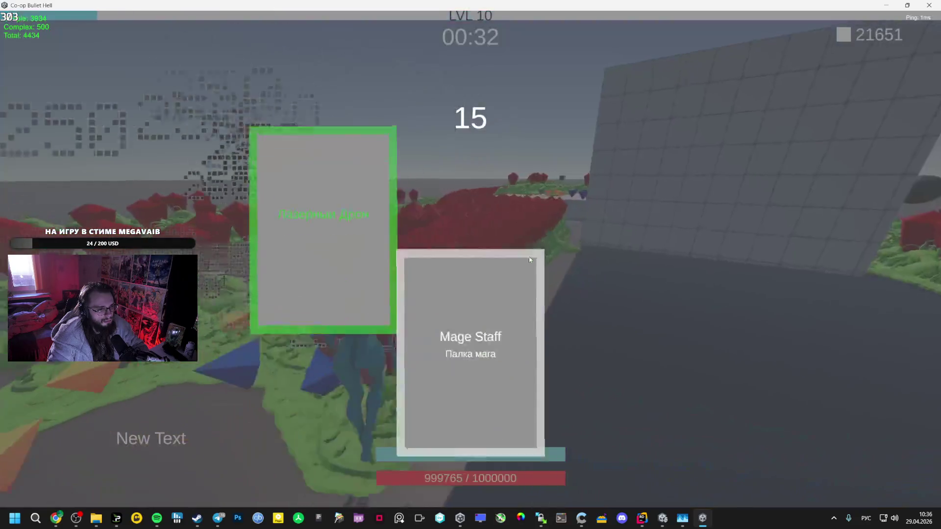
pyautogui.click(596, 239)
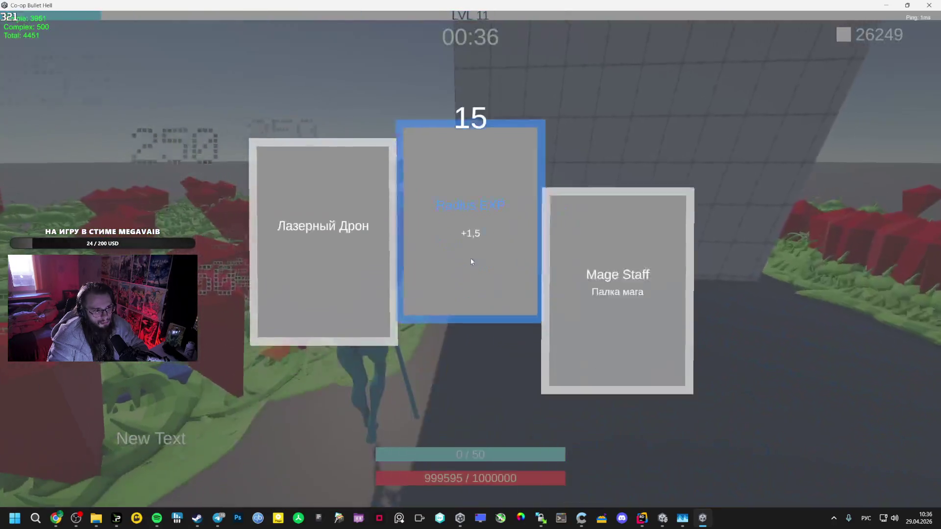
pyautogui.click(472, 261)
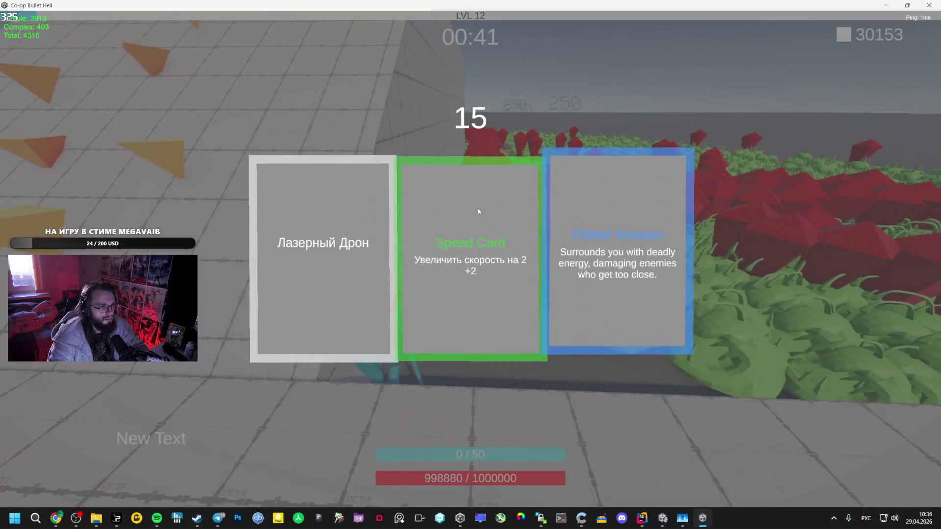
pyautogui.click(478, 207)
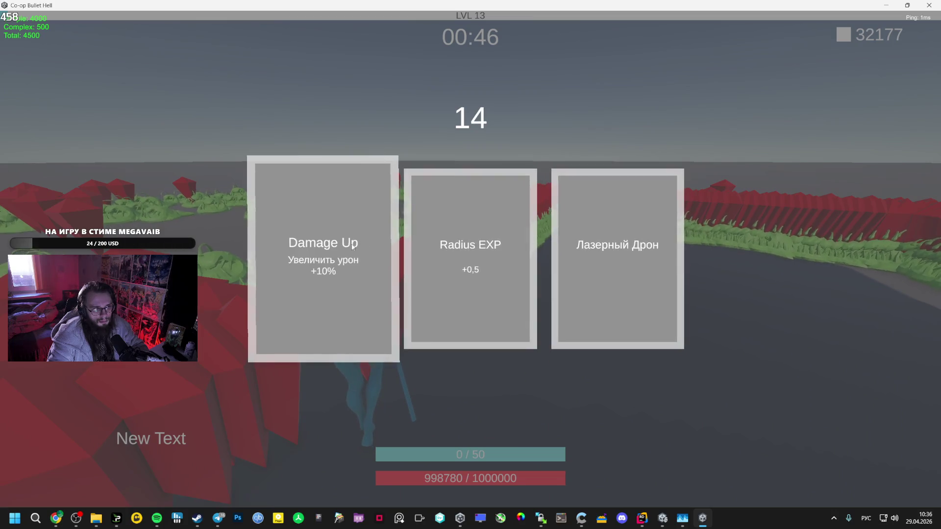
# - Take Damage Up and Orbital Weapon upgrades up to level 15, then pause and bring up Spotify
pyautogui.click(323, 260)
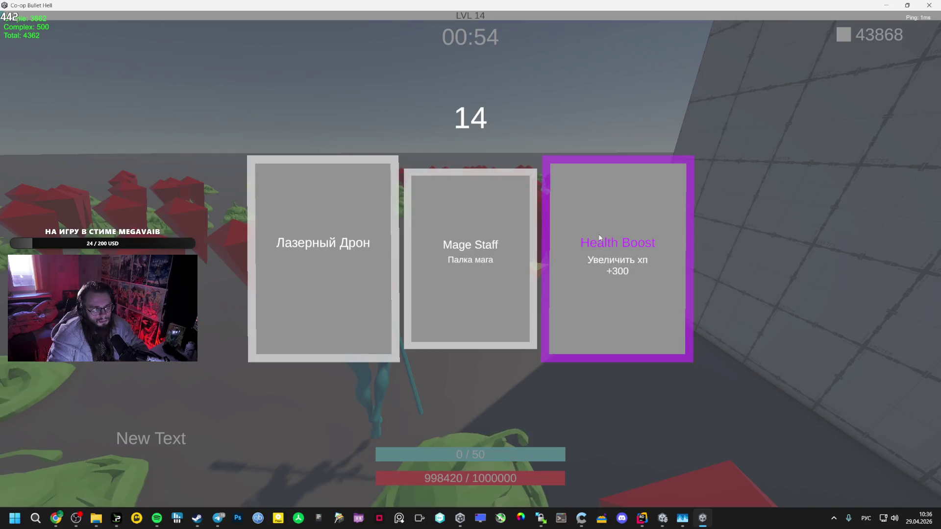
pyautogui.click(603, 242)
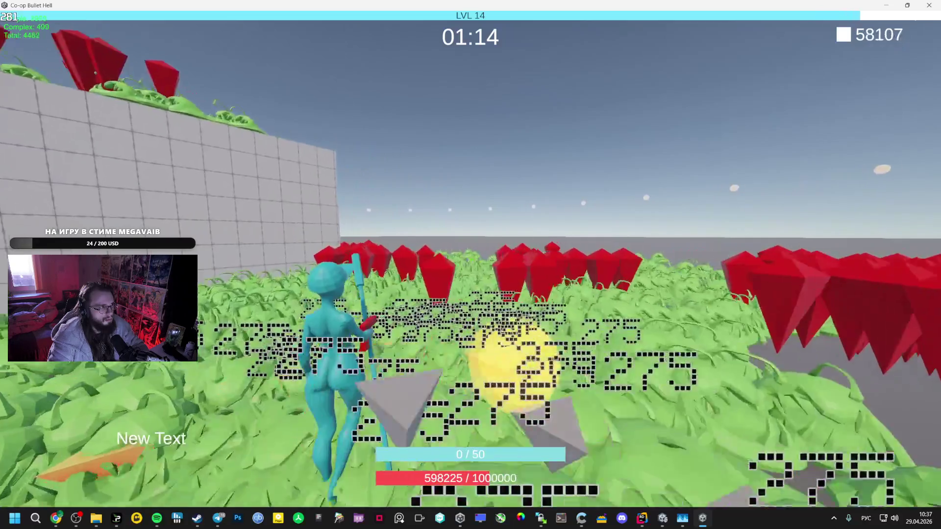
pyautogui.click(442, 234)
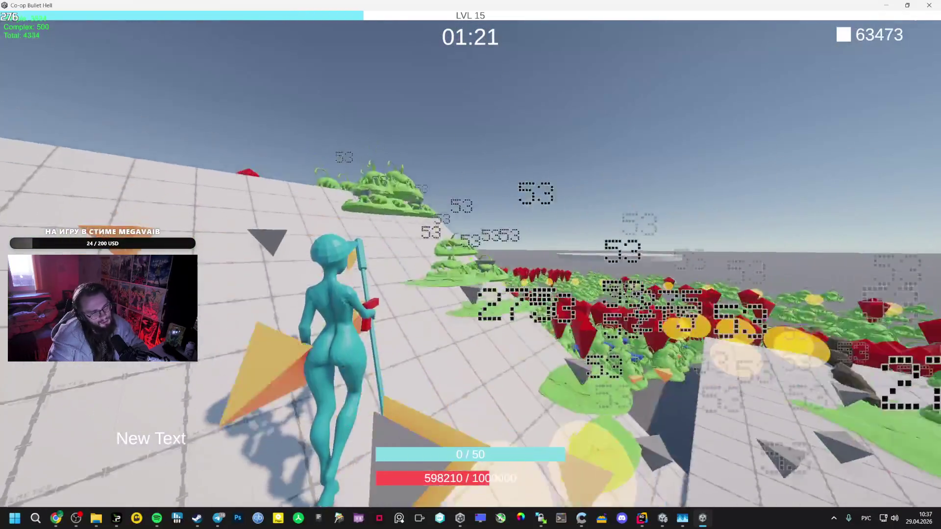
pyautogui.press('Escape')
pyautogui.click(156, 518)
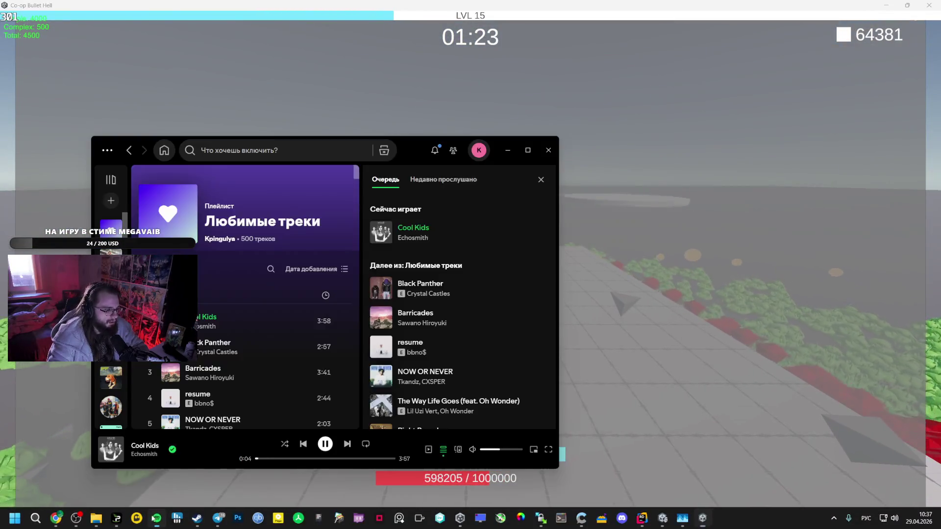
# - Search 'tra' in Spotify, play Trap Royalty, and return to the game
pyautogui.click(224, 152)
pyautogui.write('екф')
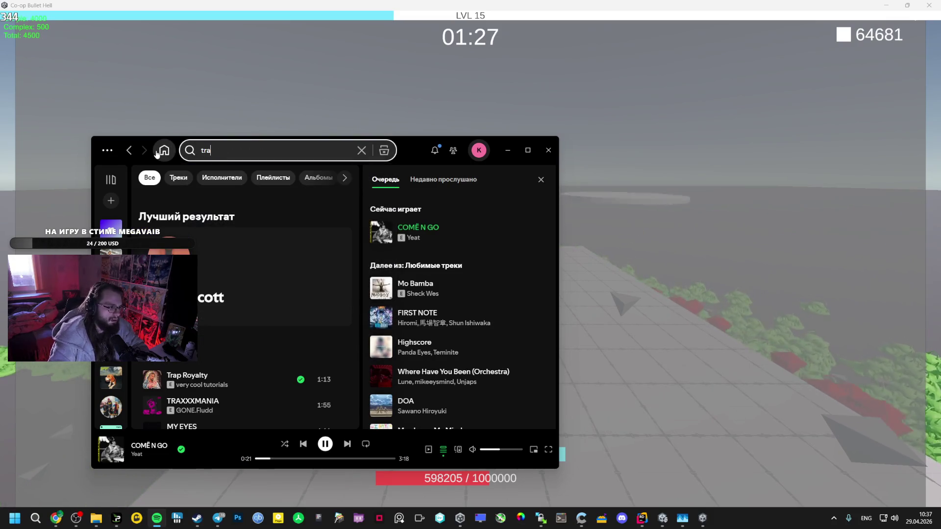
pyautogui.click(152, 380)
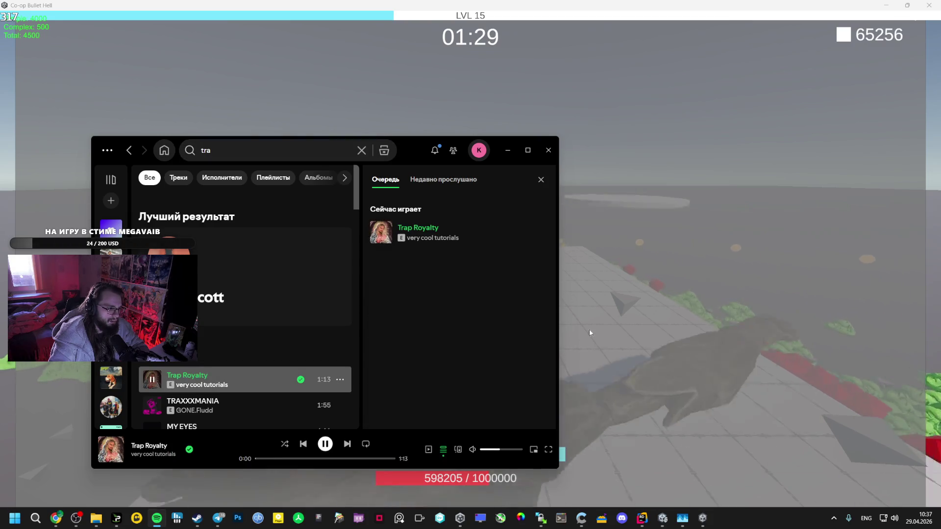
pyautogui.click(628, 337)
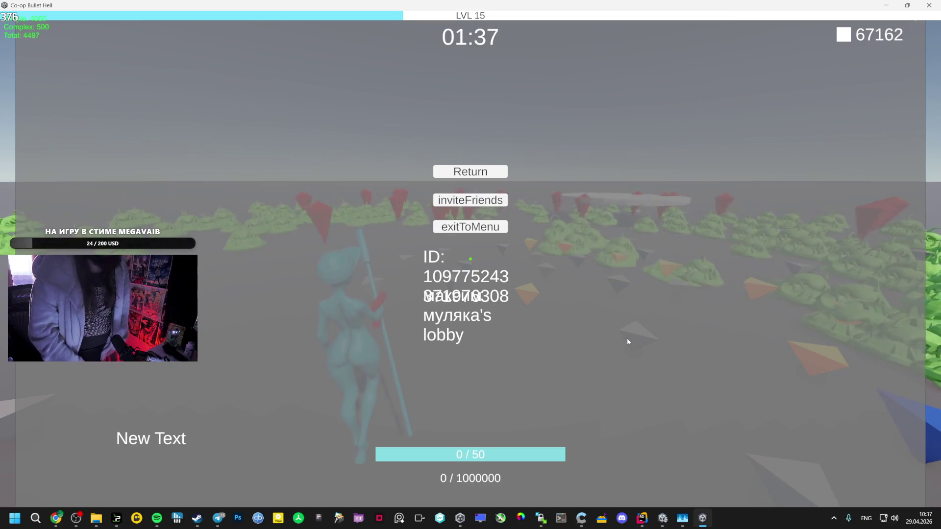
# - Close the pause menu with Esc and resume the level 15 run
pyautogui.press('Escape')
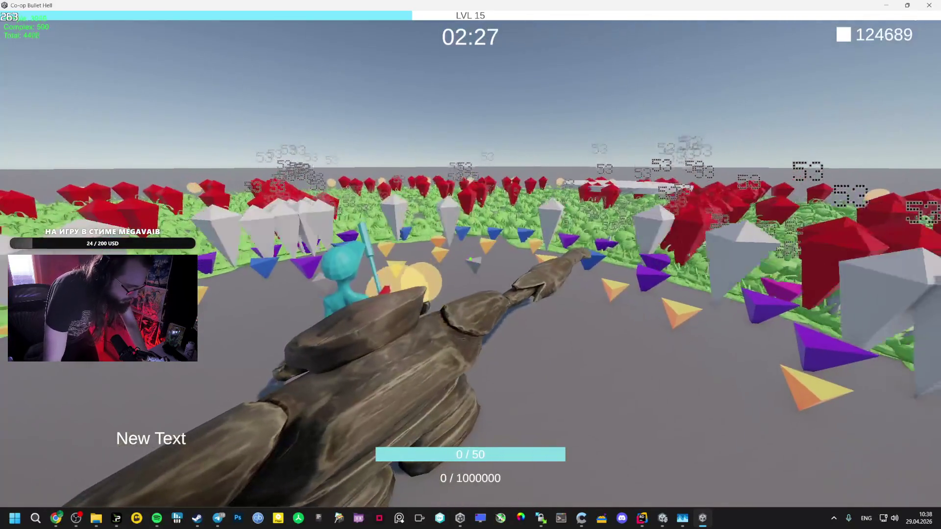
# - Shuffle-play xQc's Stream in Spotify, starting with New Tank, then switch back to the game
pyautogui.hotkey('alt', 'Tab')
pyautogui.hotkey('alt', 'Tab')
pyautogui.click(334, 181)
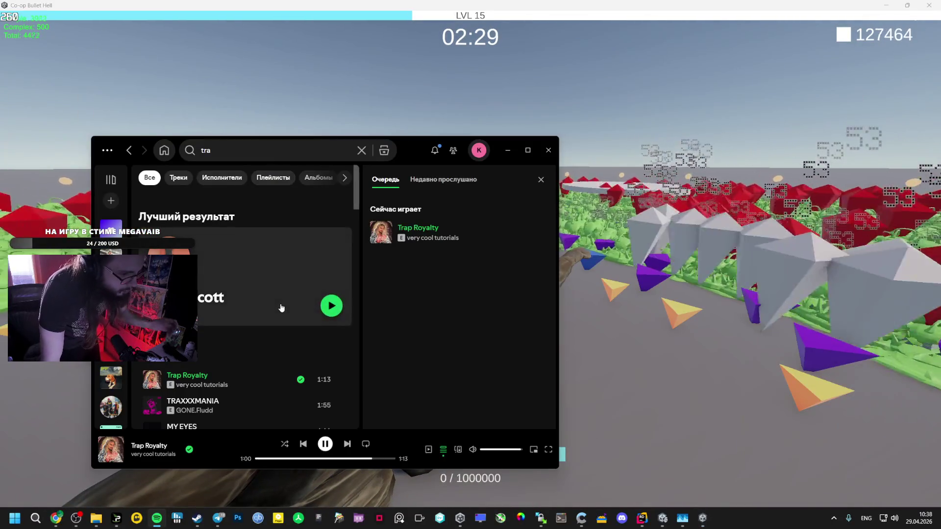
pyautogui.scroll(-2, 245, 294)
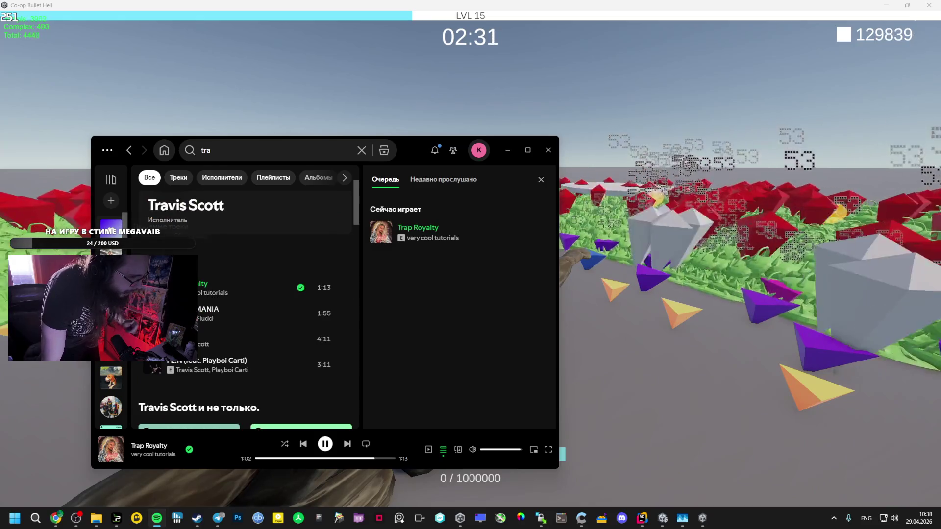
pyautogui.click(110, 228)
pyautogui.scroll(-5, 171, 314)
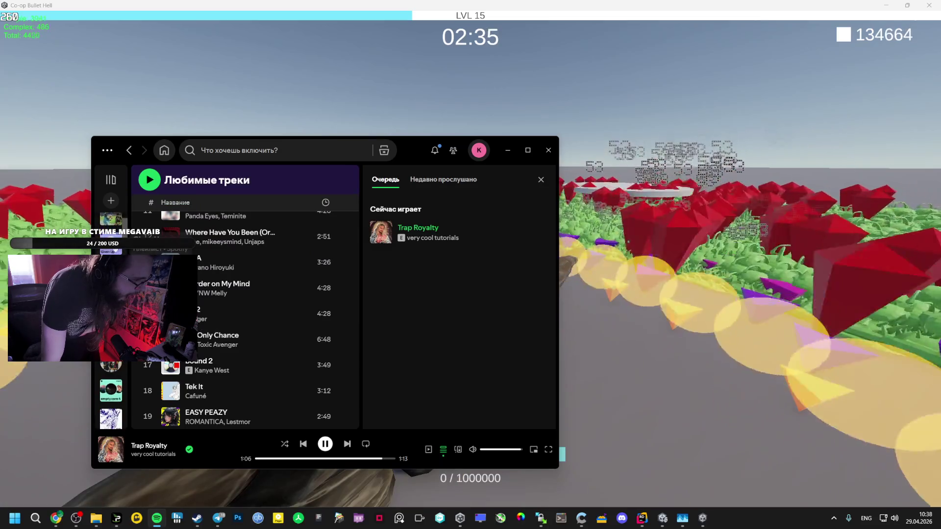
pyautogui.click(112, 226)
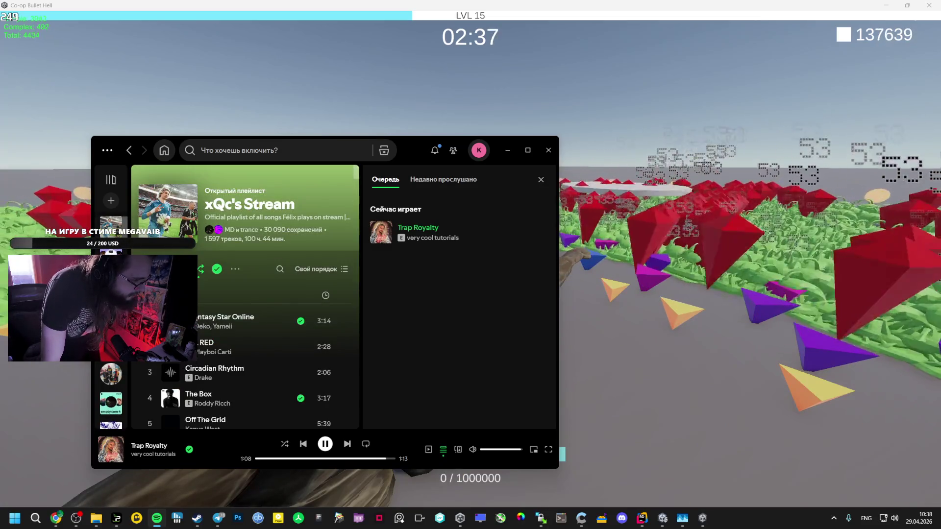
pyautogui.click(169, 269)
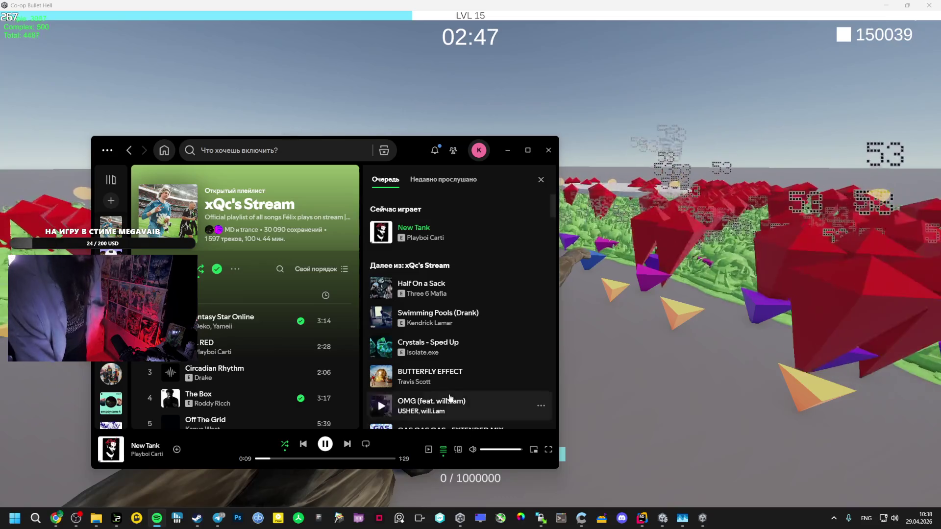
pyautogui.hotkey('alt', 'Tab')
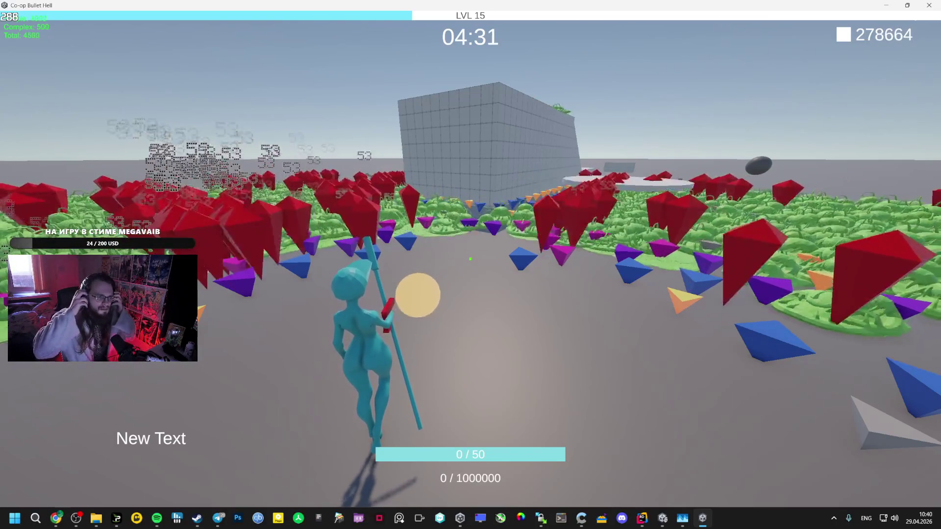
# - Skip through the xQc's Stream queue to Crystals - Sped Up, then return to the game
pyautogui.click(156, 518)
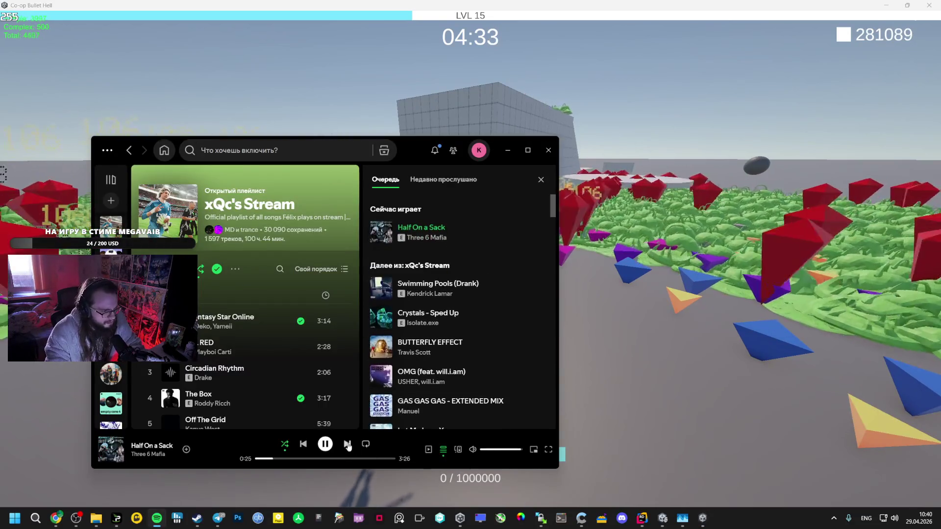
pyautogui.click(348, 446)
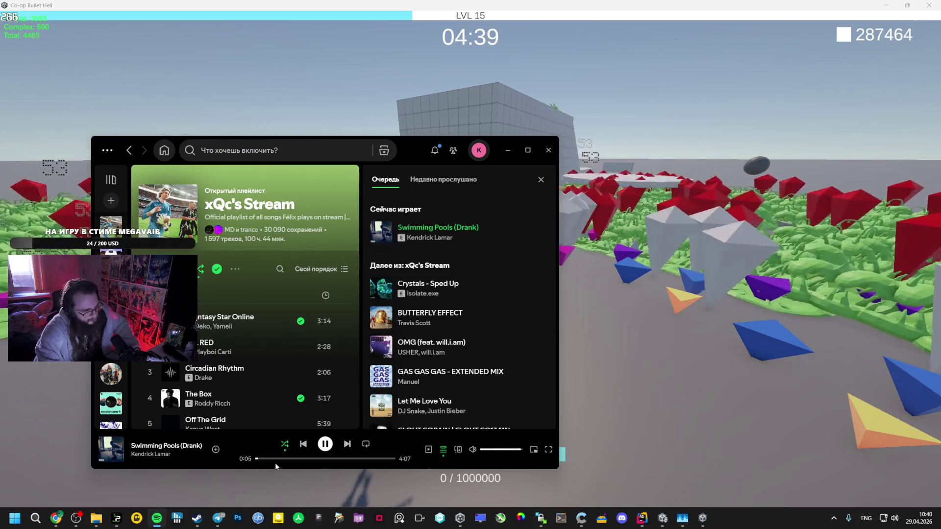
pyautogui.click(275, 459)
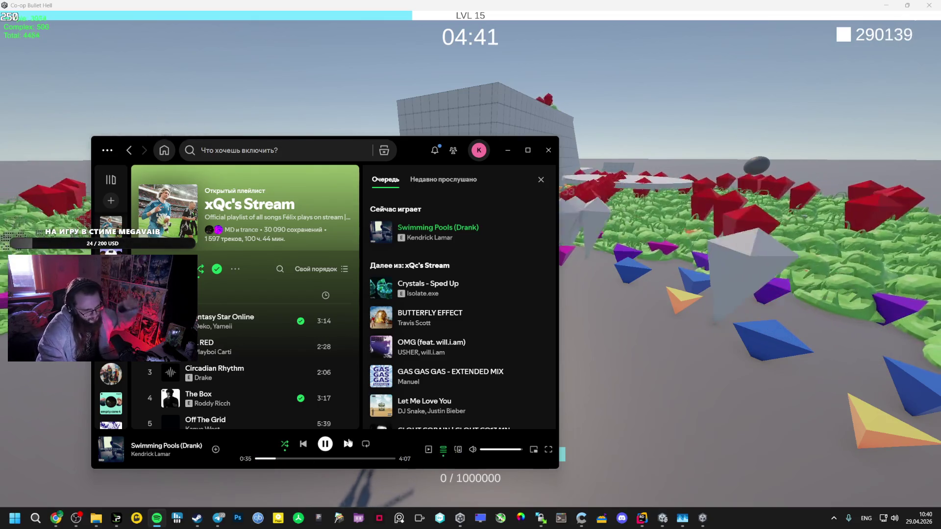
pyautogui.click(347, 443)
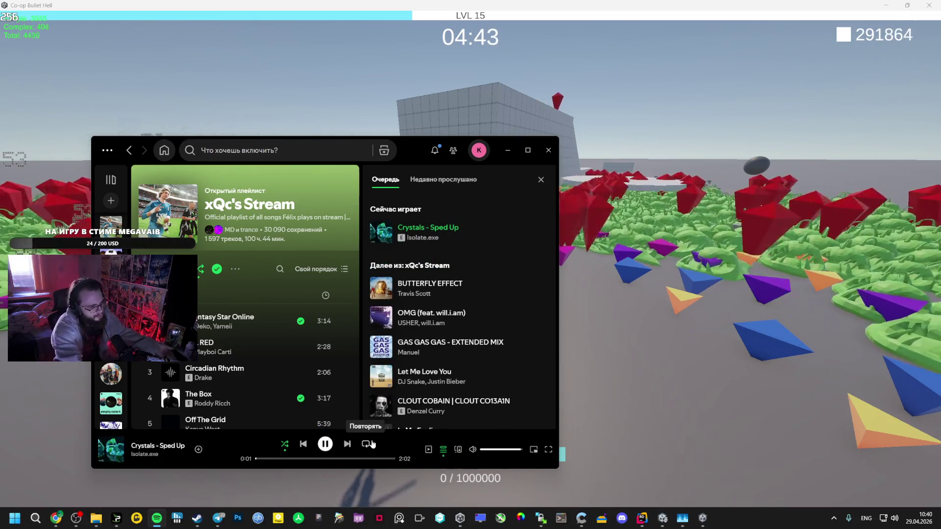
pyautogui.hotkey('alt', 'Tab')
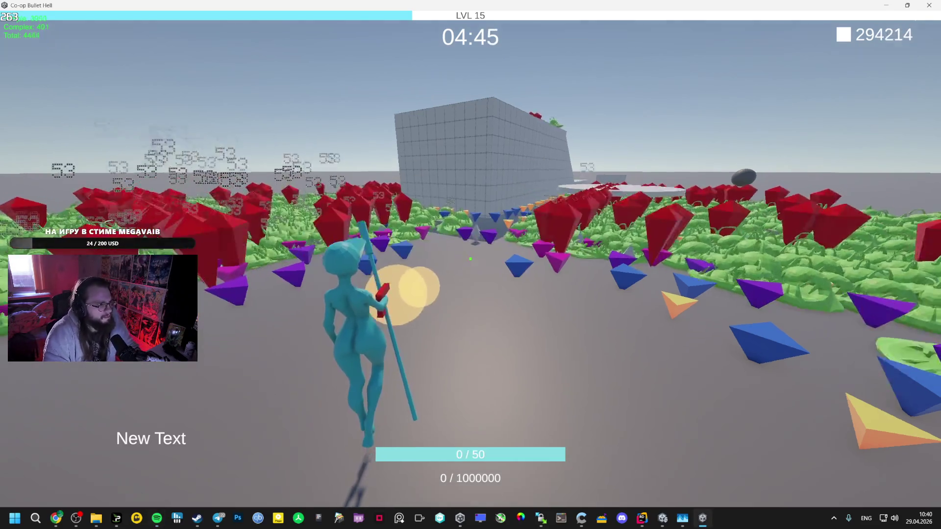
# - Pick upgrades at levels 16 through 21, including Orbital Weapon, while running across the arena
pyautogui.press('w')
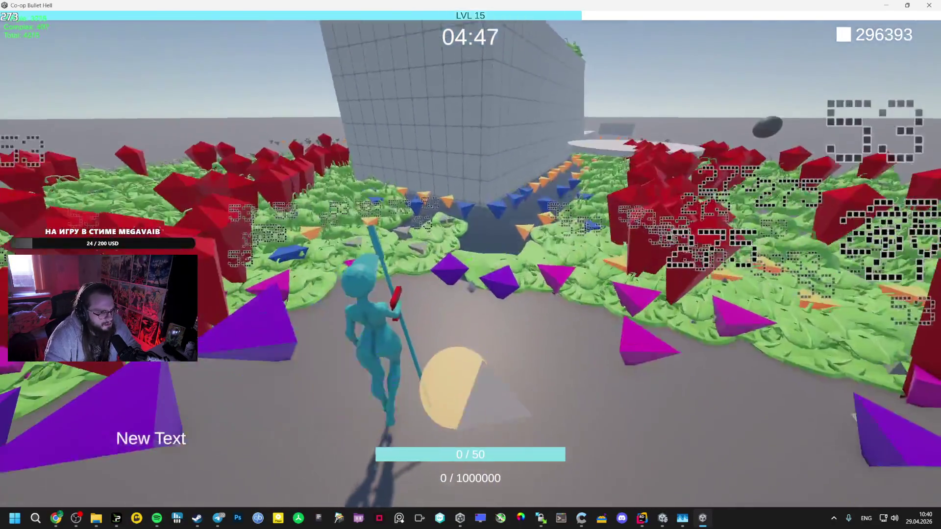
pyautogui.click(464, 263)
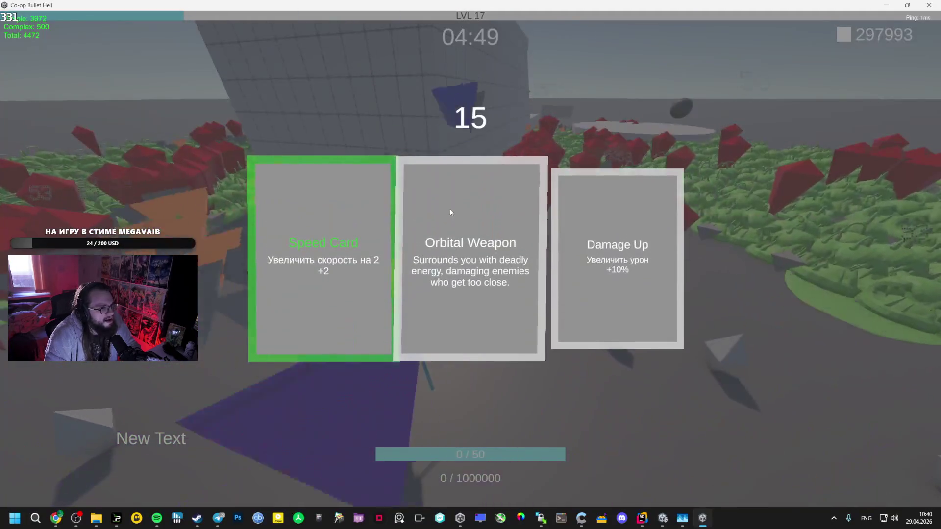
pyautogui.click(468, 255)
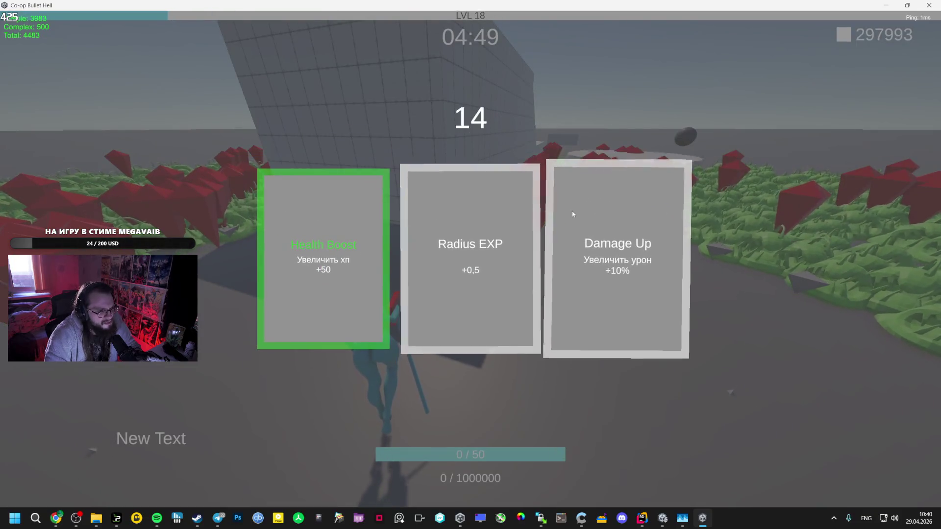
pyautogui.click(463, 252)
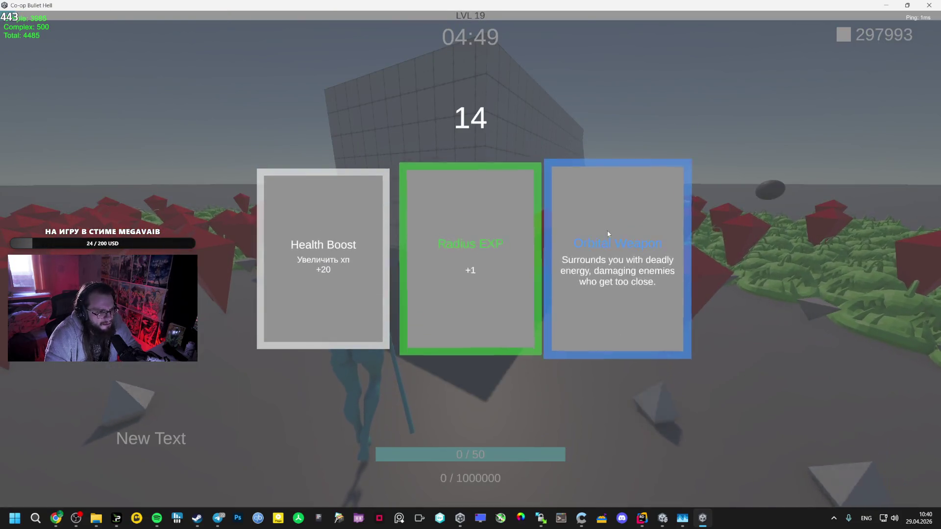
pyautogui.click(608, 233)
pyautogui.click(599, 245)
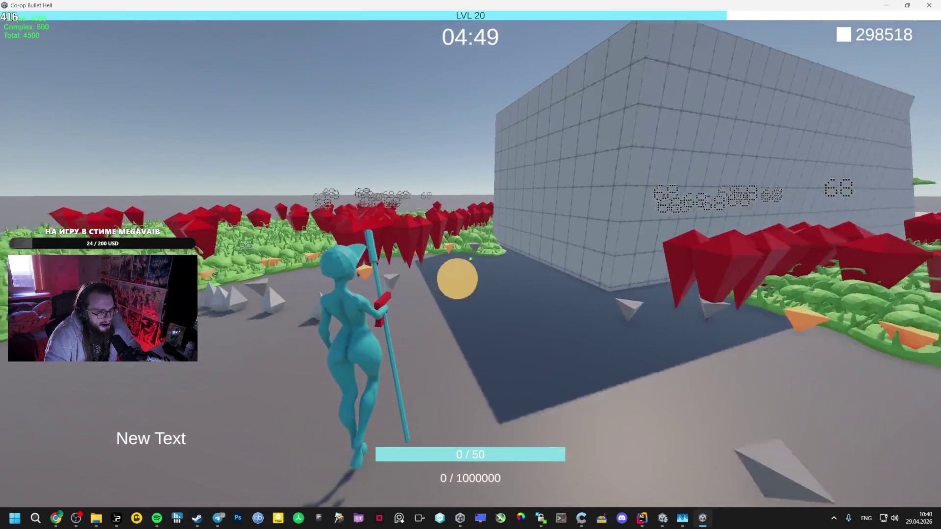
pyautogui.press('w')
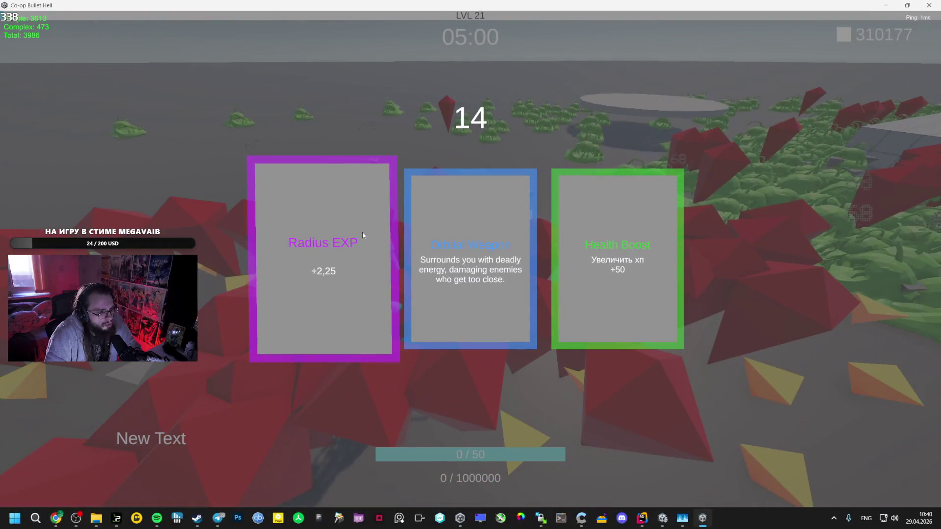
pyautogui.click(463, 228)
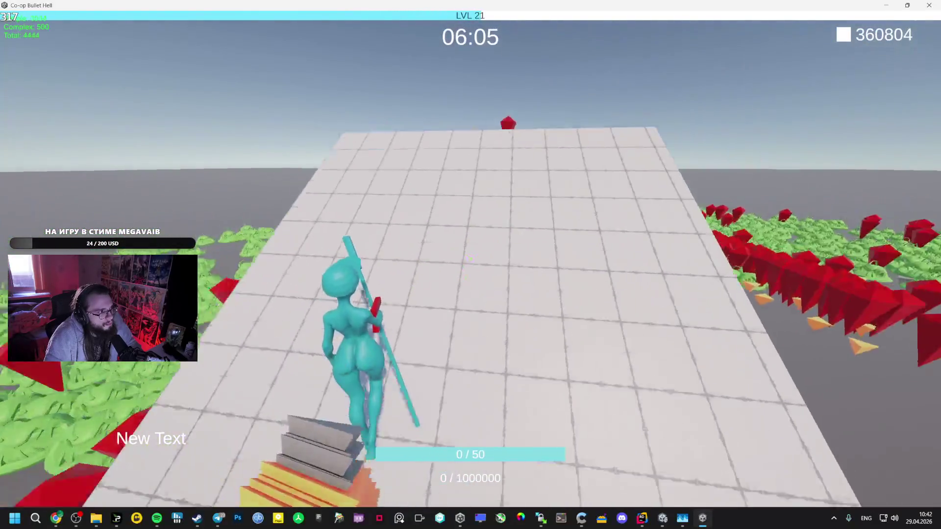
# - Bring Spotify up over the level 21 run with Alt+Tab
pyautogui.hotkey('alt', 'Tab')
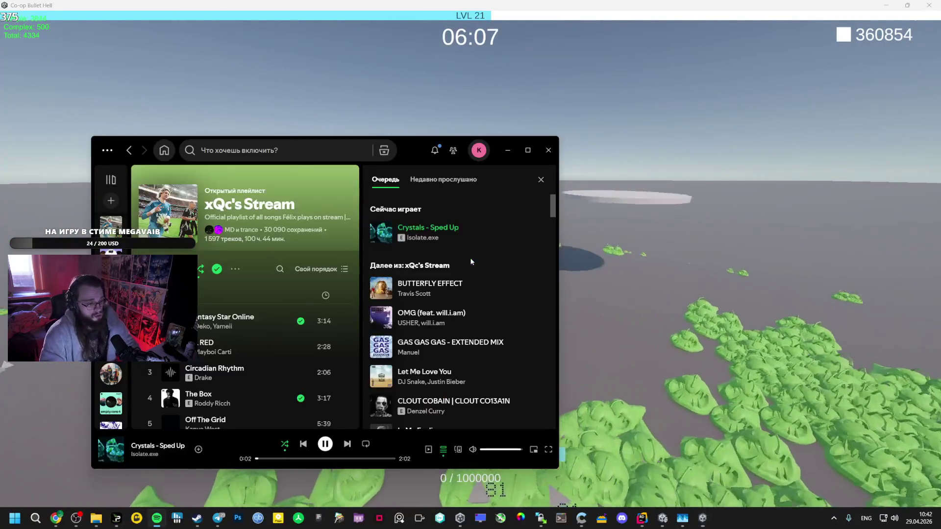
# - Lower the Spotify volume and skip ahead past OMG to GAS GAS GAS - EXTENDED MIX
pyautogui.click(347, 444)
pyautogui.click(507, 450)
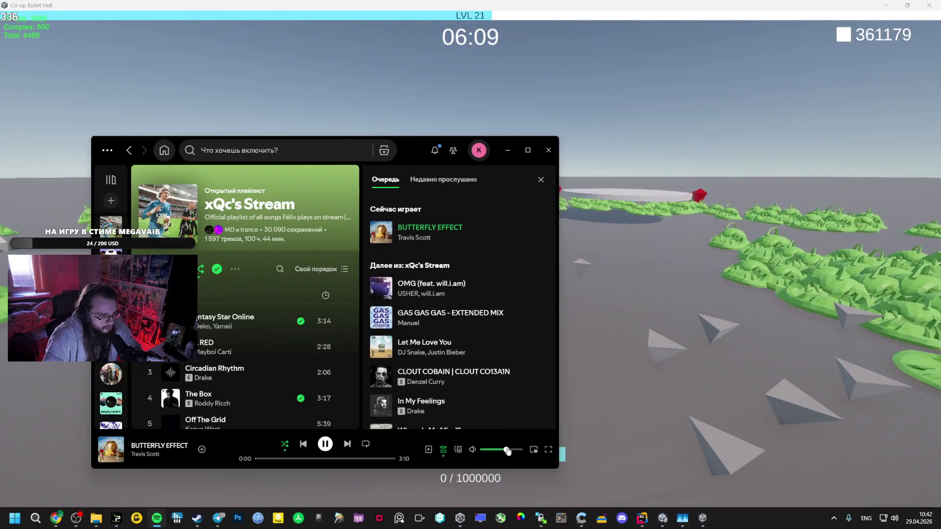
pyautogui.hotkey('alt', 'Tab')
pyautogui.press('Escape')
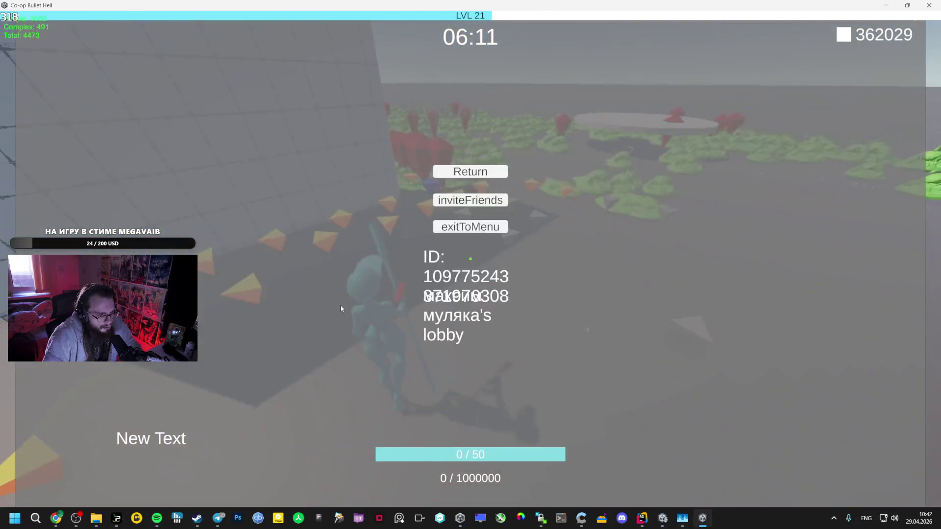
pyautogui.hotkey('alt', 'Tab')
pyautogui.click(348, 444)
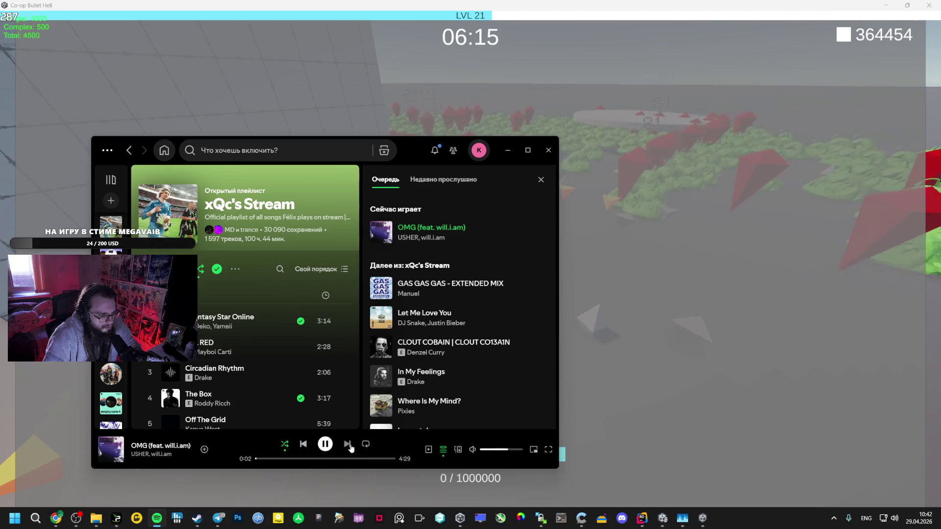
pyautogui.click(350, 446)
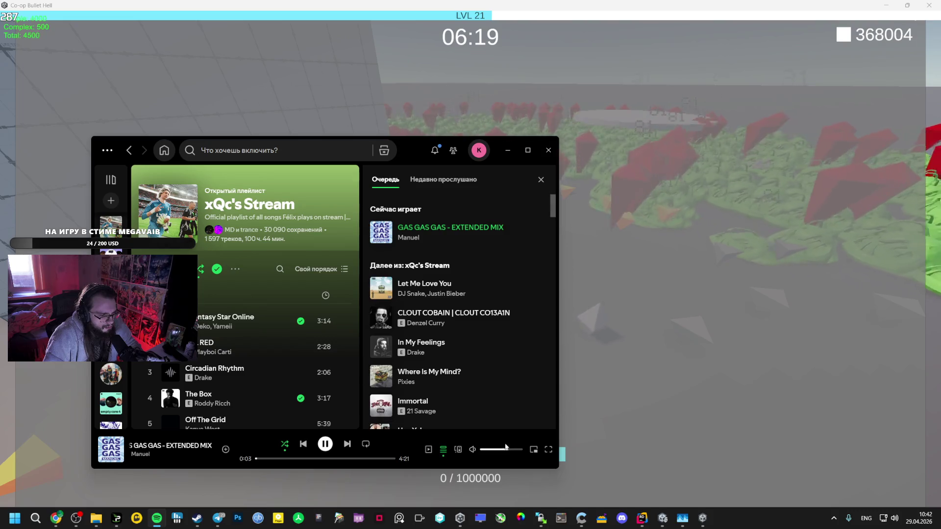
# - Return to the game, exit the match to the main menu and quit the build
pyautogui.click(714, 263)
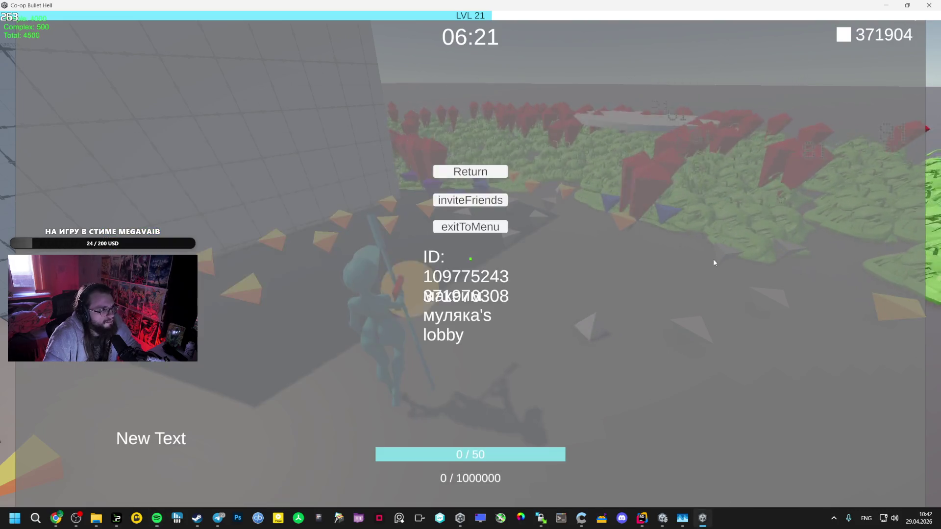
pyautogui.press('Escape')
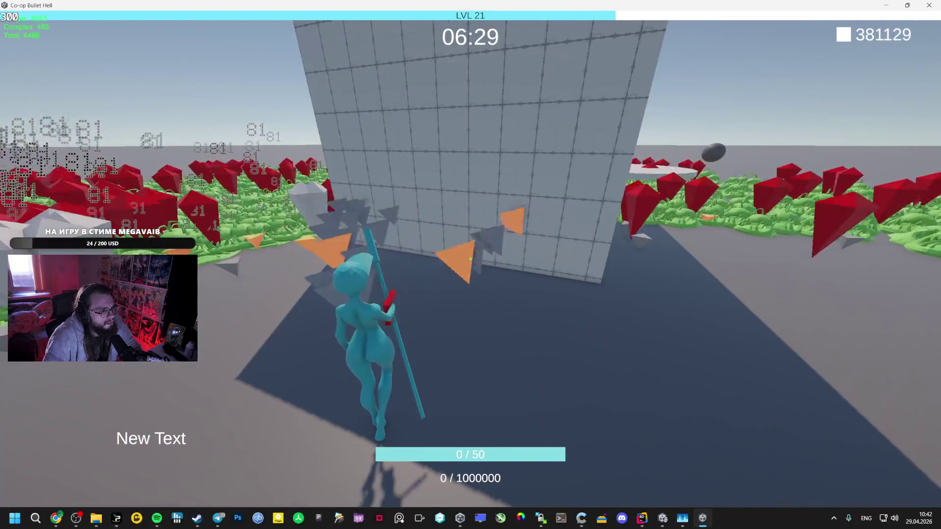
pyautogui.press('Escape')
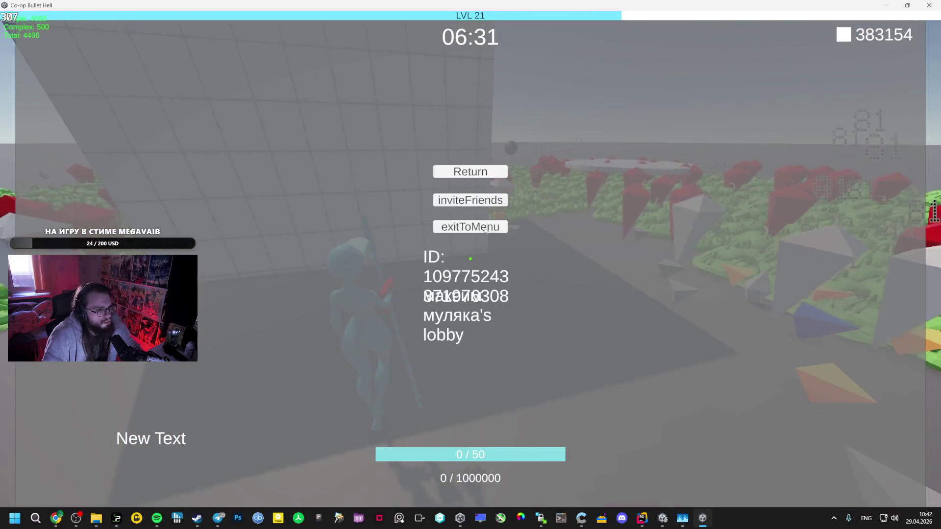
pyautogui.click(486, 230)
pyautogui.click(470, 259)
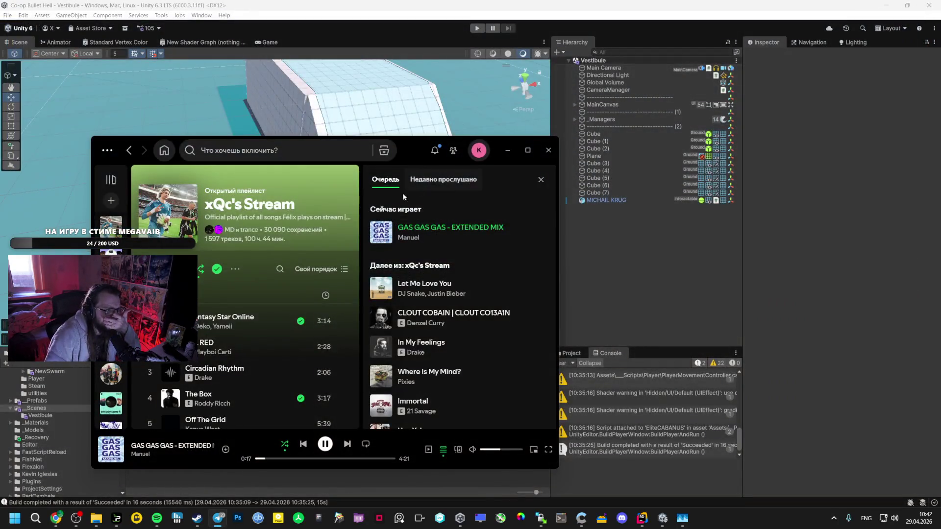
# - In Unity's Version Control pending changes, type a first draft of the Russian check-in comment
pyautogui.click(156, 478)
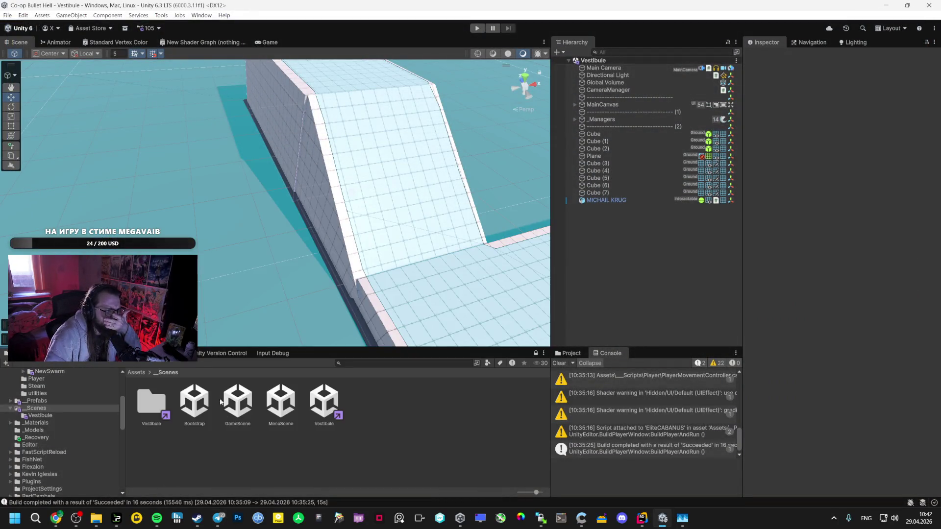
pyautogui.click(219, 352)
pyautogui.click(522, 415)
pyautogui.write('FW')
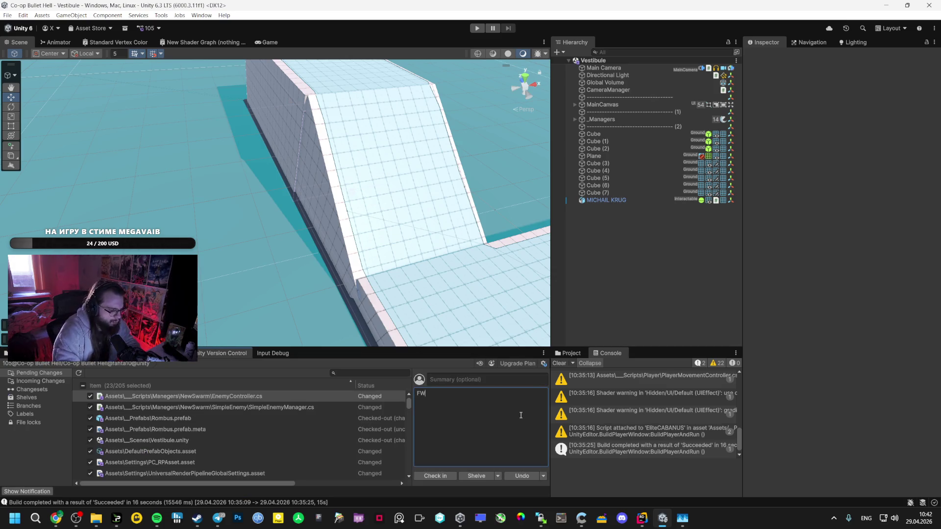
pyautogui.press('BackSpace')
pyautogui.press('BackSpace')
pyautogui.hotkey('alt', 'shift')
pyautogui.write('ВР')
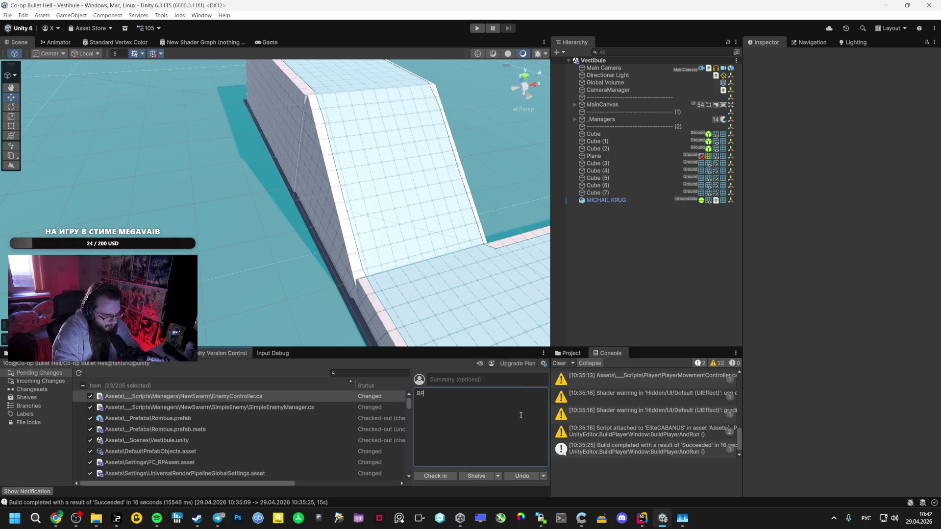
pyautogui.press('BackSpace')
pyautogui.press('BackSpace')
pyautogui.hotkey('alt', 'shift')
pyautogui.write('GTH')
pyautogui.press('BackSpace')
pyautogui.write('пер')
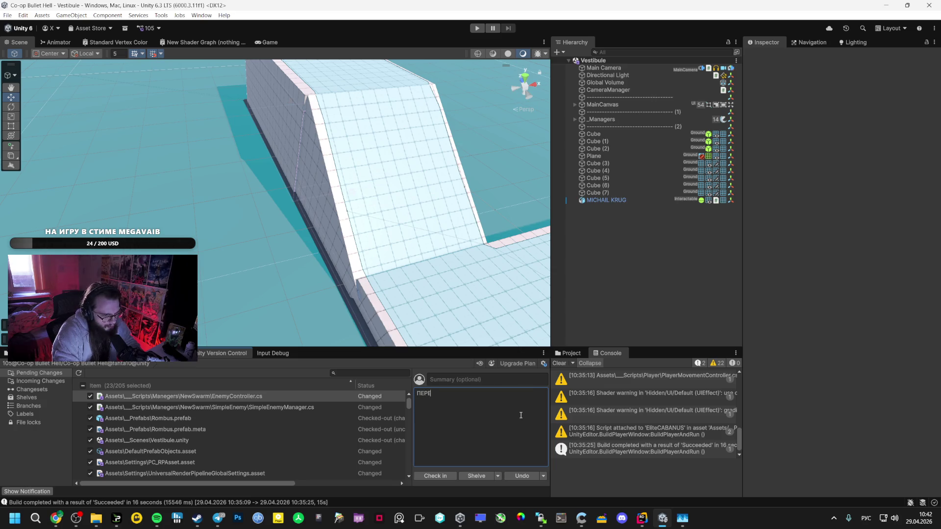
pyautogui.write(' ВРАГОВ ПРОСТ')
pyautogui.write('ЫХ НА ')
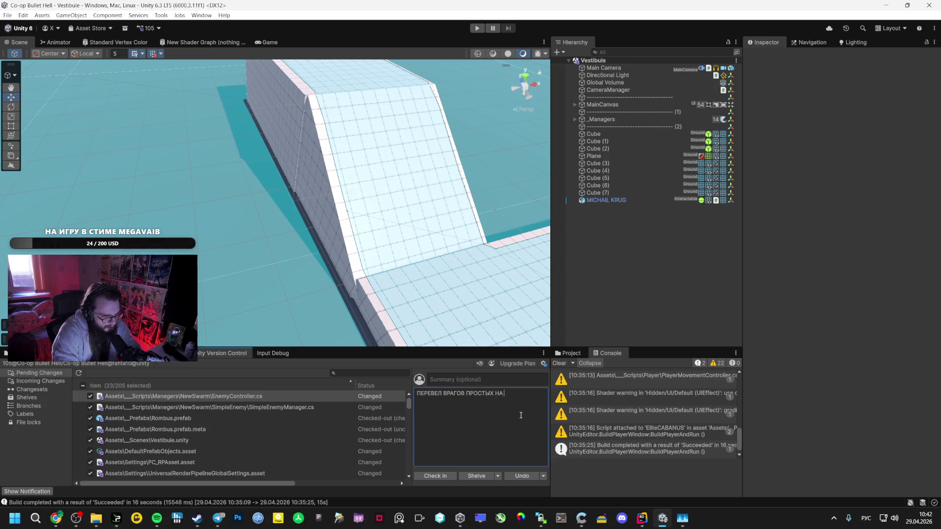
pyautogui.write('FIEL')
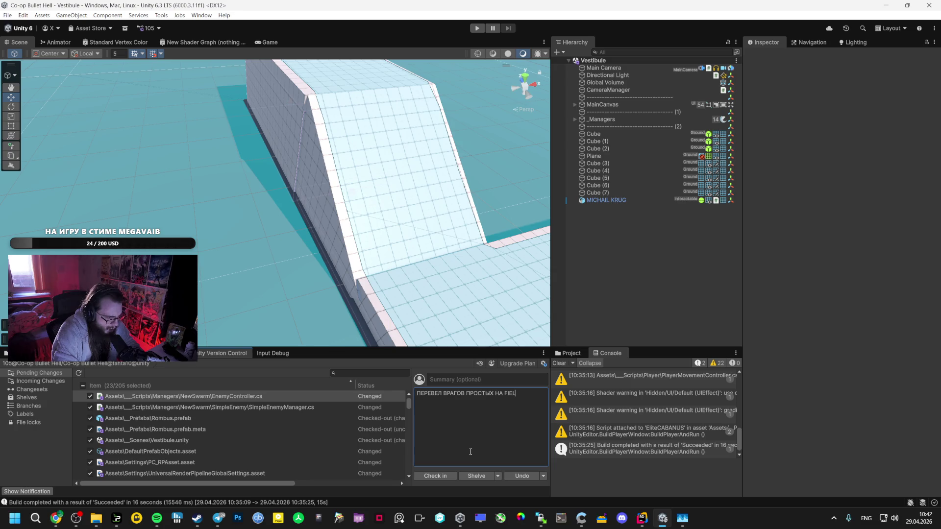
pyautogui.press('BackSpace')
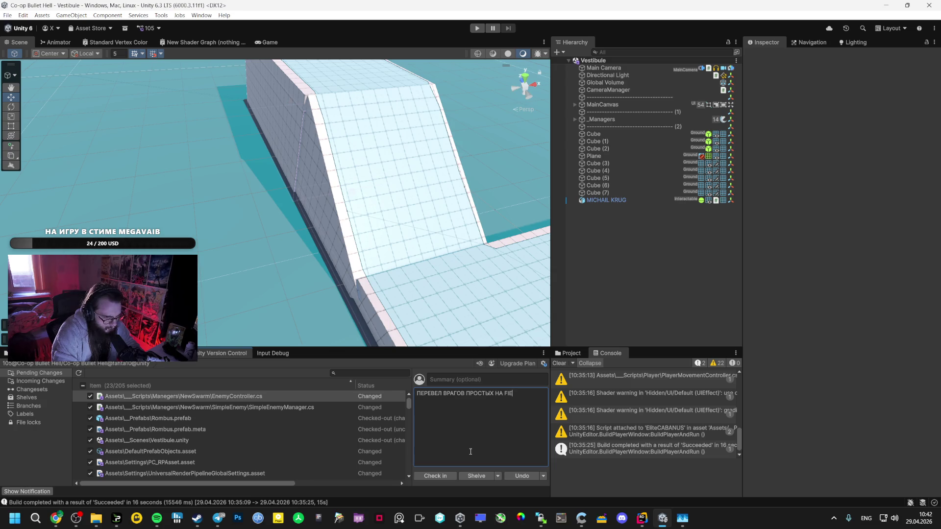
pyautogui.write('LD')
pyautogui.write('WA')
pyautogui.hotkey('alt', 'Tab')
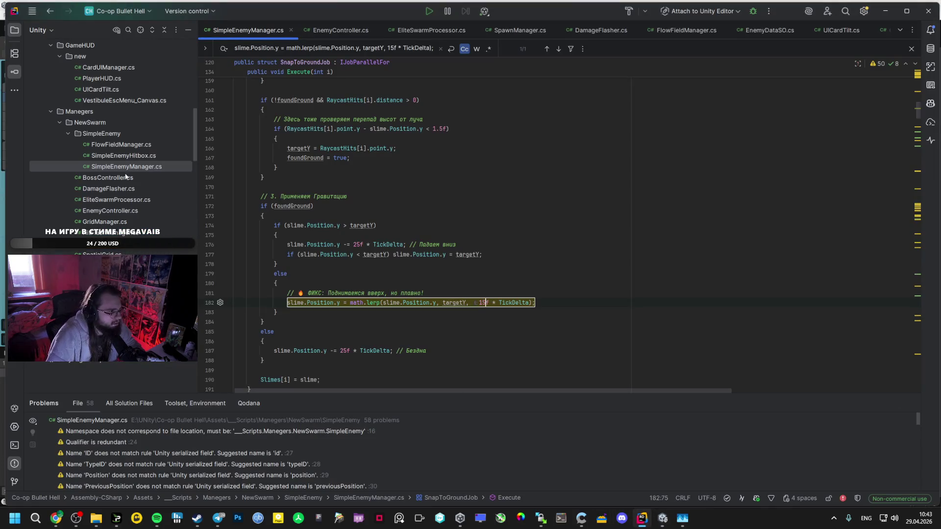
pyautogui.hotkey('alt', 'Tab')
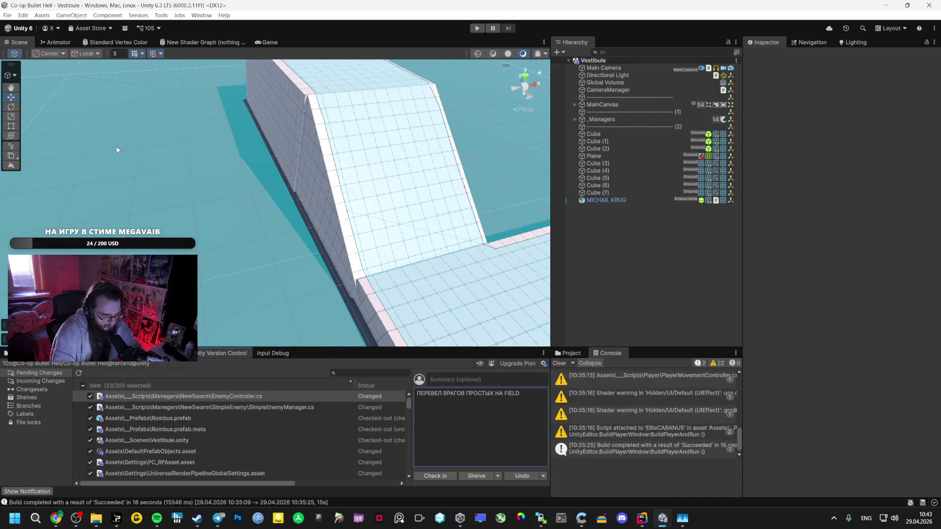
# - Correct the comment to 'ПЕРЕВЕЛ ВРАГОВ СЛОЖНЫХ НА FLOQwFIELD' and check in the changes
pyautogui.click(503, 393)
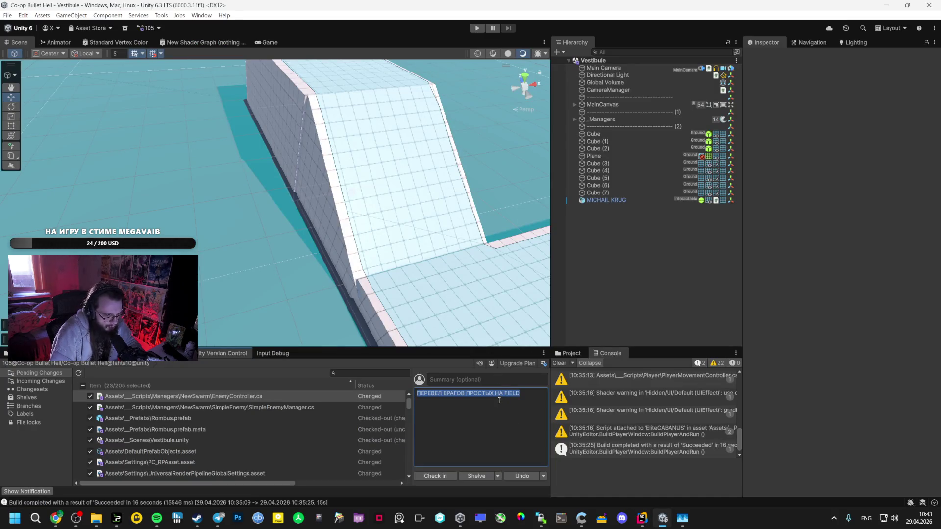
pyautogui.click(506, 393)
pyautogui.write('LKOF')
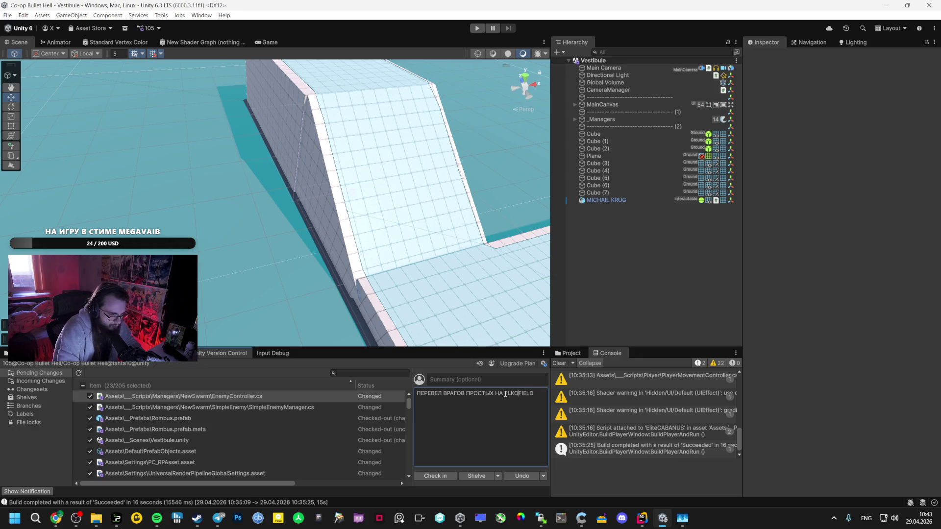
pyautogui.press('BackSpace')
pyautogui.press('BackSpace')
pyautogui.write('OCw')
pyautogui.moveTo(493, 393); pyautogui.dragTo(484, 397)
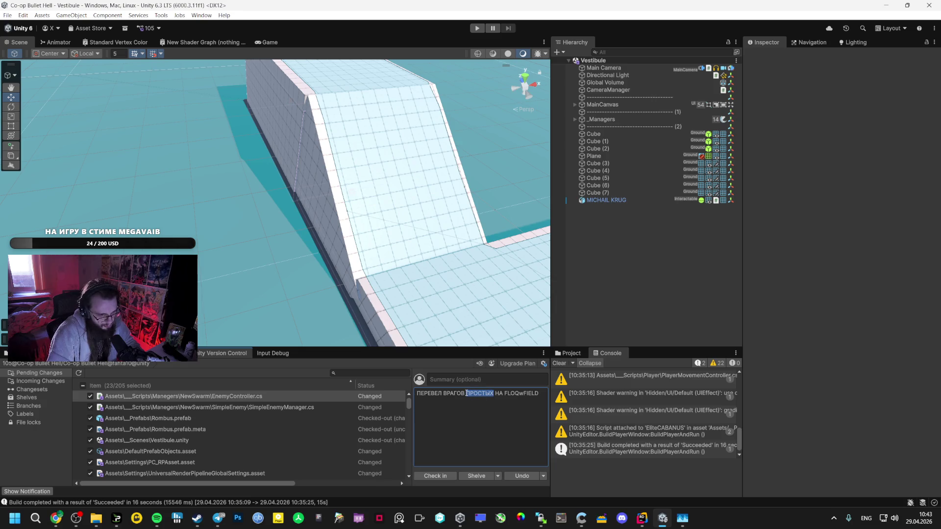
pyautogui.write('CKJ:YS')
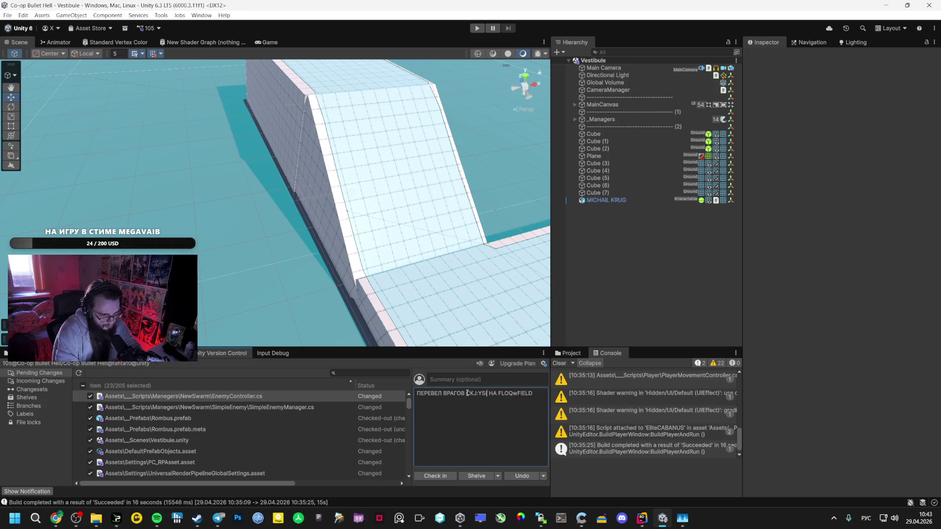
pyautogui.press('BackSpace')
pyautogui.press('BackSpace')
pyautogui.press('BackSpace')
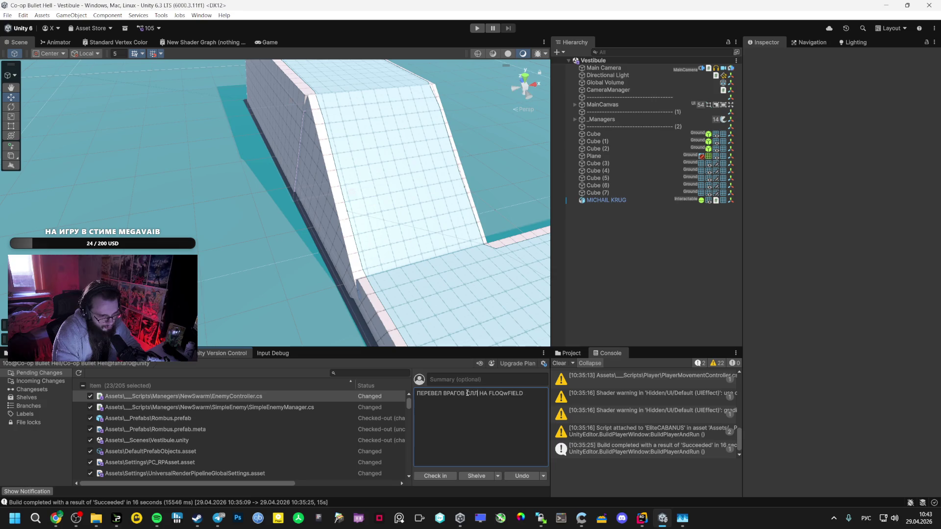
pyautogui.write('ЖНЫХ')
pyautogui.press('BackSpace')
pyautogui.write('Х')
pyautogui.click(435, 476)
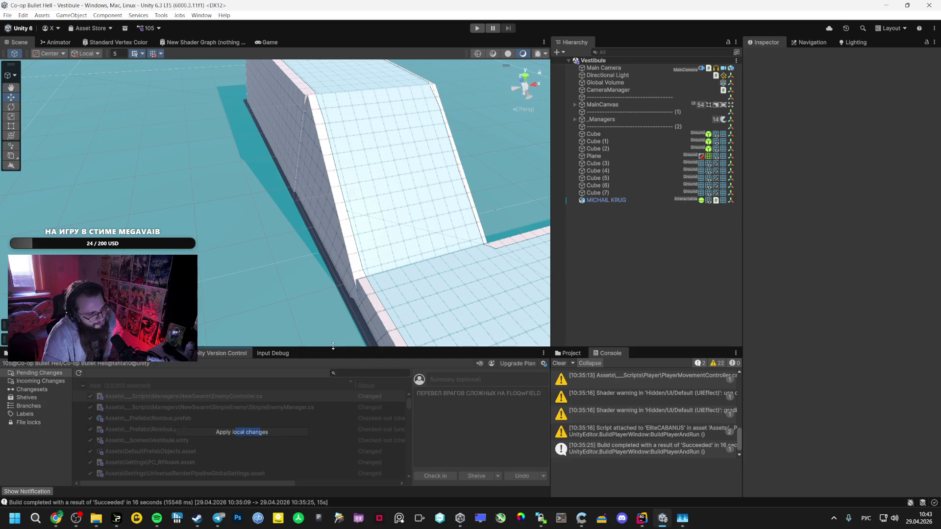
# - Scroll to the end of the Сравнение кодов chat in AI Studio, then open a new tab
pyautogui.click(60, 517)
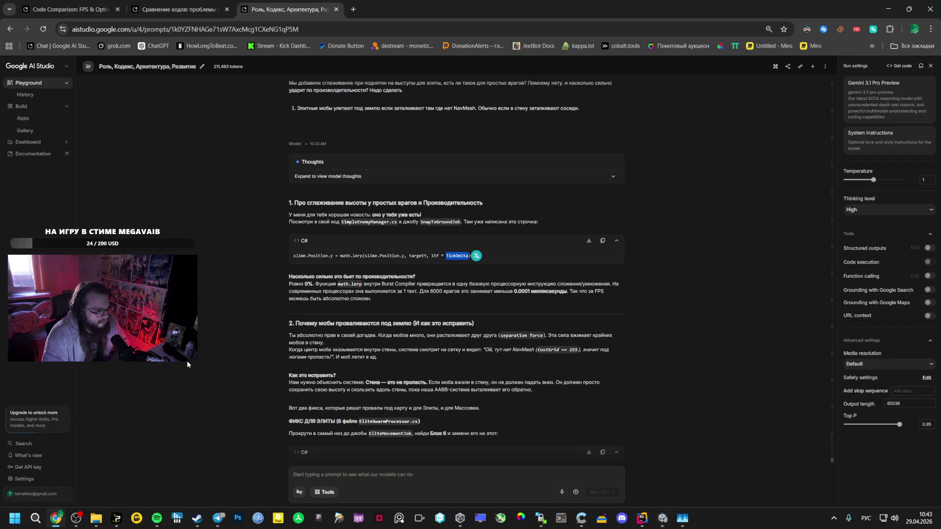
pyautogui.click(206, 9)
pyautogui.scroll(-10, 301, 280)
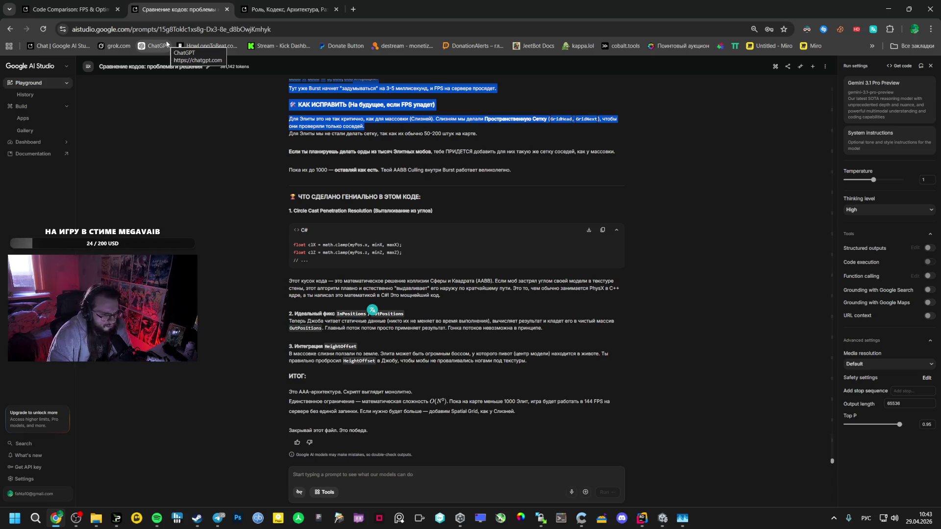
pyautogui.click(353, 8)
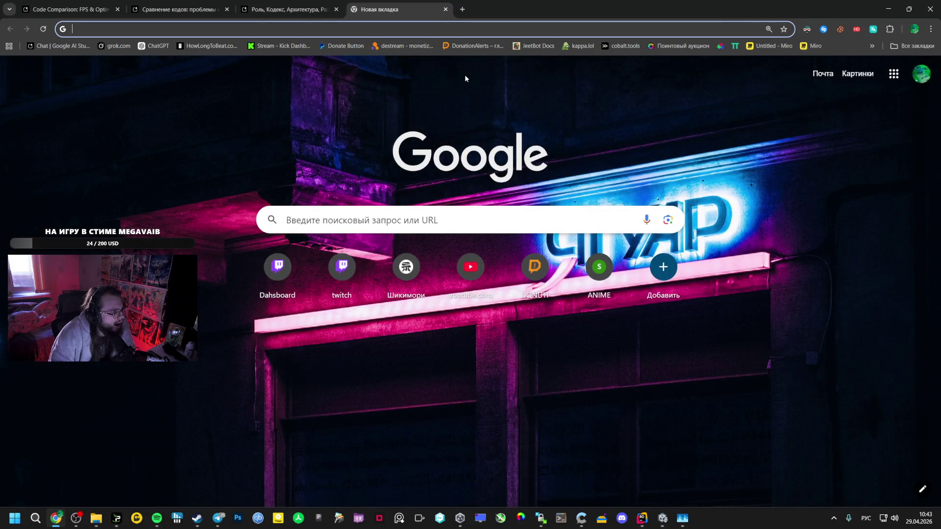
# - After a detour to Telegram, load the Miro board from the bookmark in a new Chrome tab
pyautogui.hotkey('alt', 'Tab')
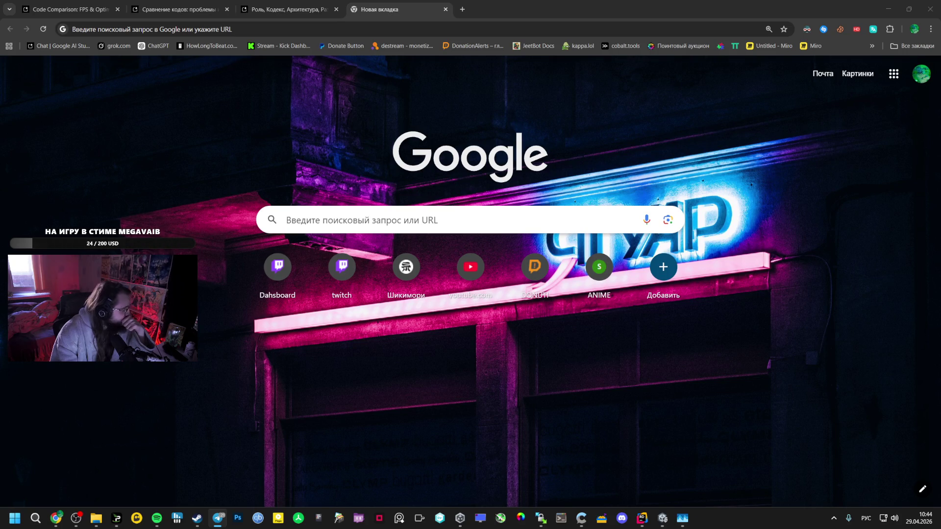
pyautogui.click(288, 13)
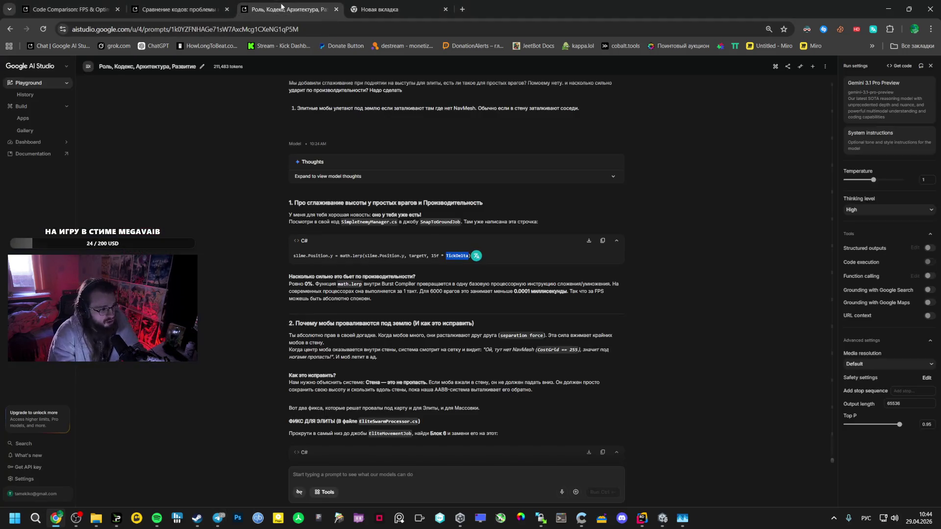
pyautogui.click(445, 4)
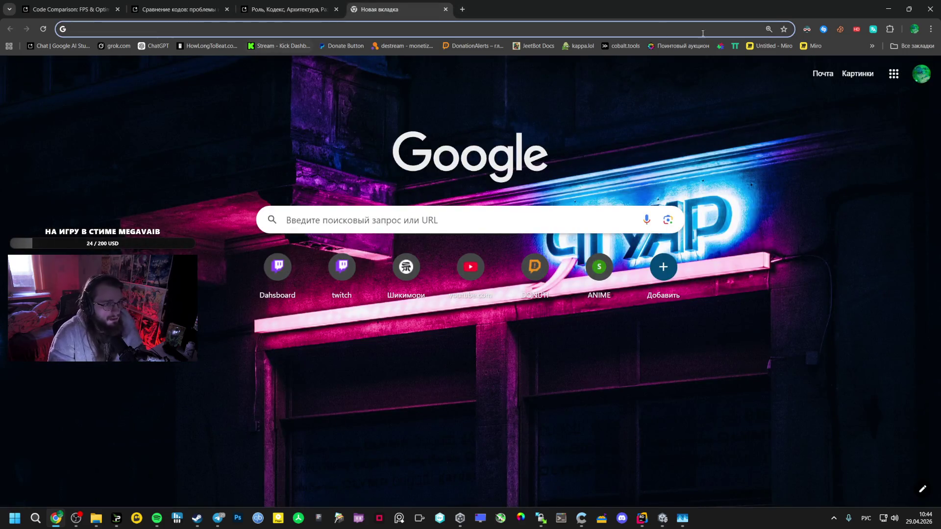
pyautogui.click(770, 46)
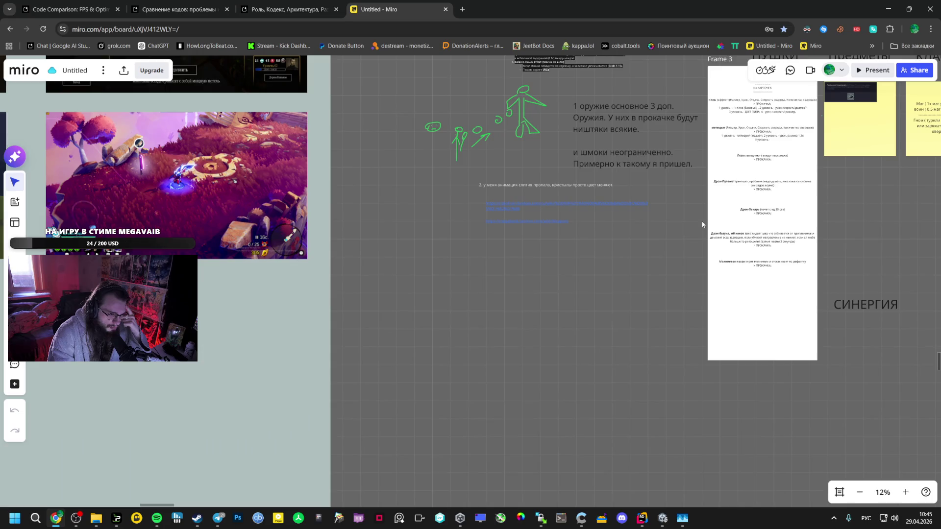
# - Pan the Miro board to the ПУШКИ, Предметы, КЛАССЫ and КАРТА notes, then return to Unity
pyautogui.moveTo(702, 225); pyautogui.dragTo(212, 390)
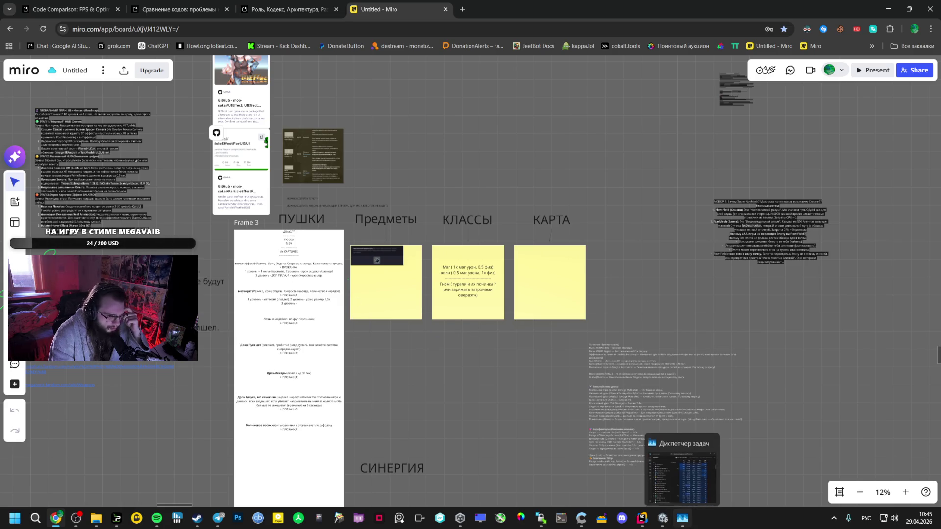
pyautogui.click(667, 522)
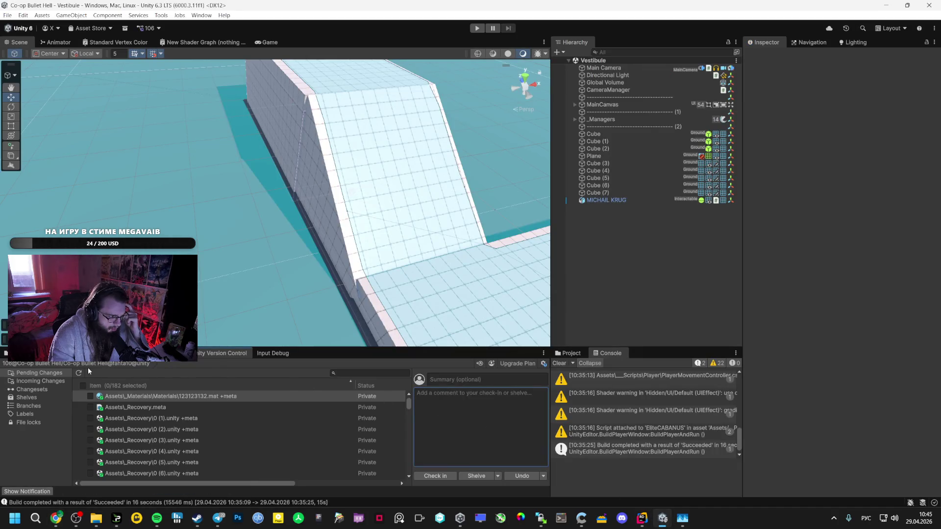
# - Open the Unity DevOps client's Branch Explorer and dismiss the tip
pyautogui.moveTo(460, 519)
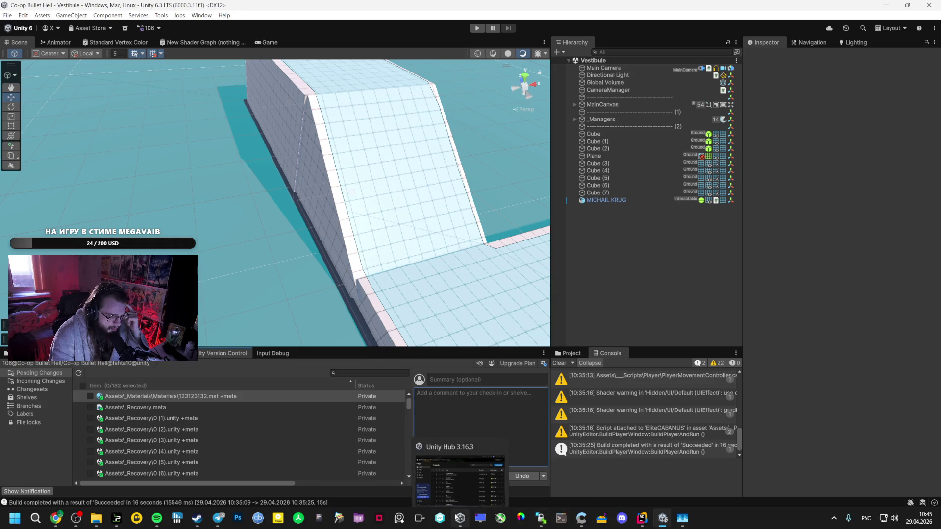
pyautogui.click(440, 519)
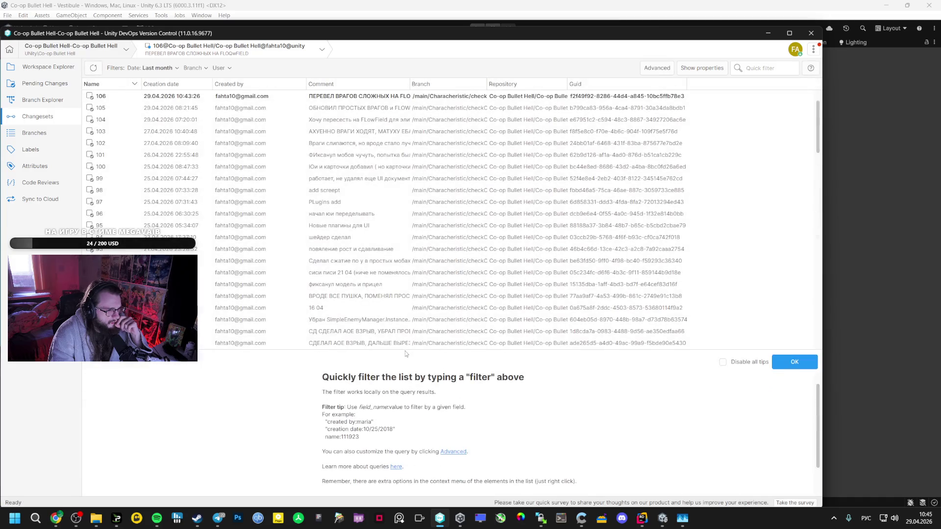
pyautogui.click(43, 100)
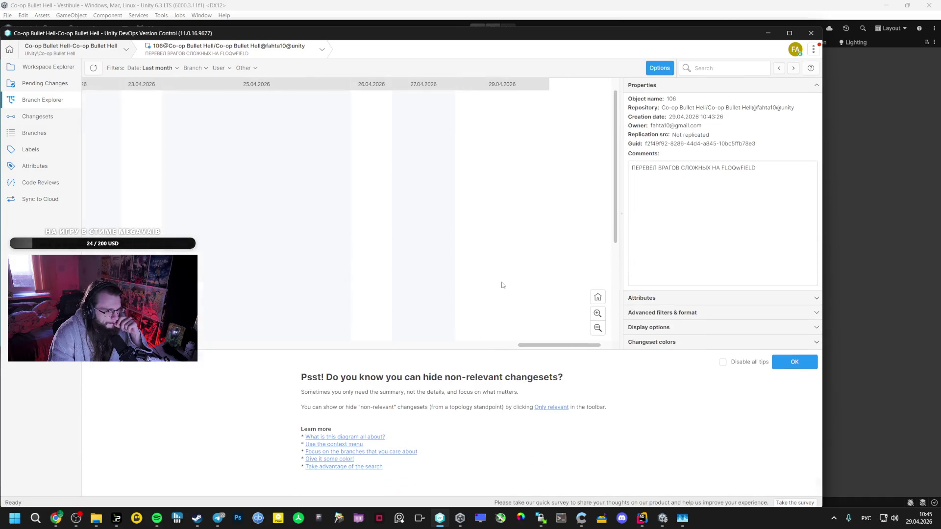
pyautogui.click(794, 362)
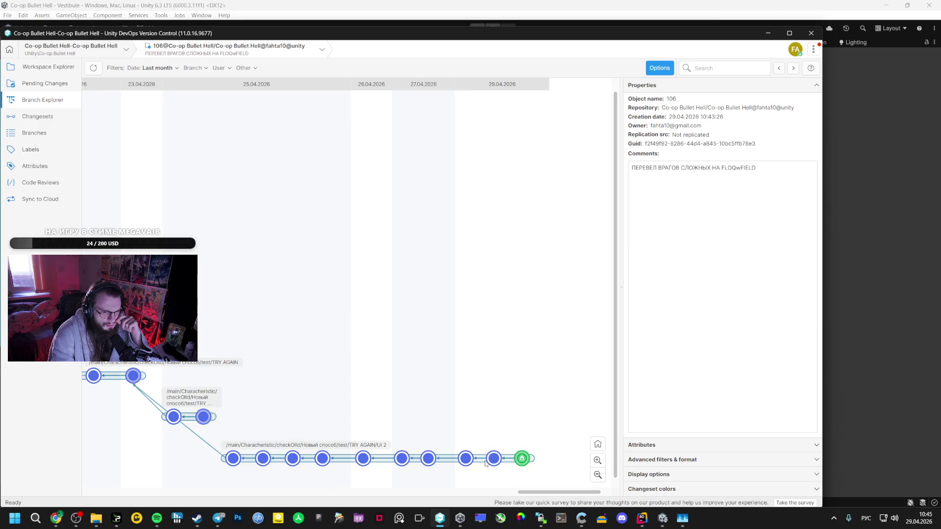
# - Compare changesets 103, 104 and 105, then open changeset 104's list of changes
pyautogui.click(493, 459)
pyautogui.click(464, 465)
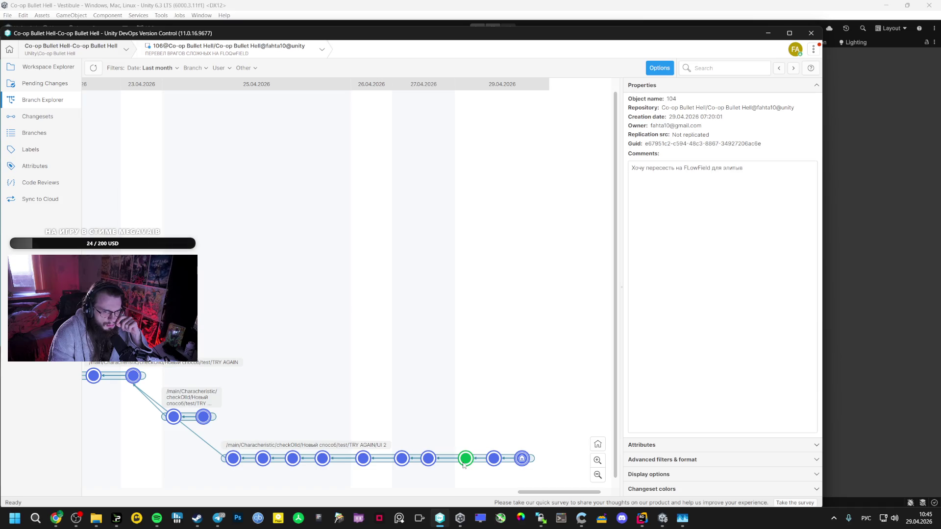
pyautogui.click(428, 459)
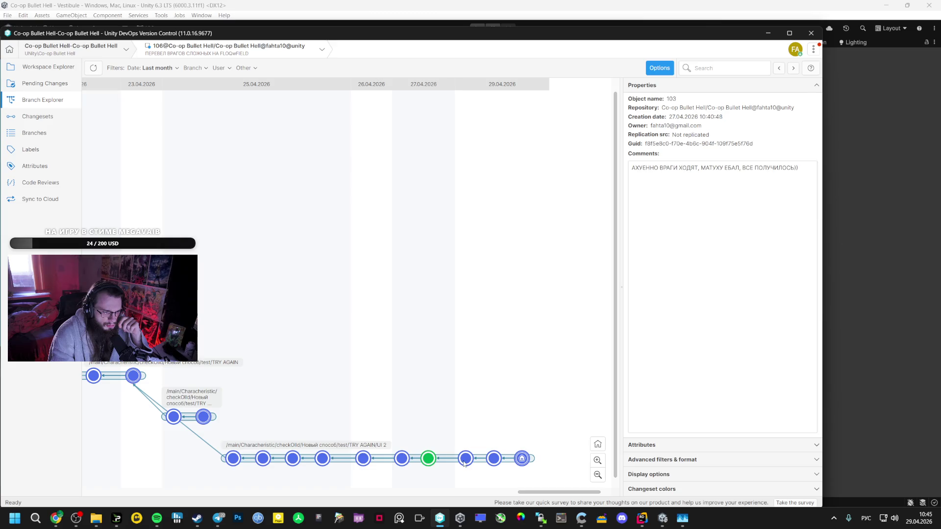
pyautogui.moveTo(465, 464)
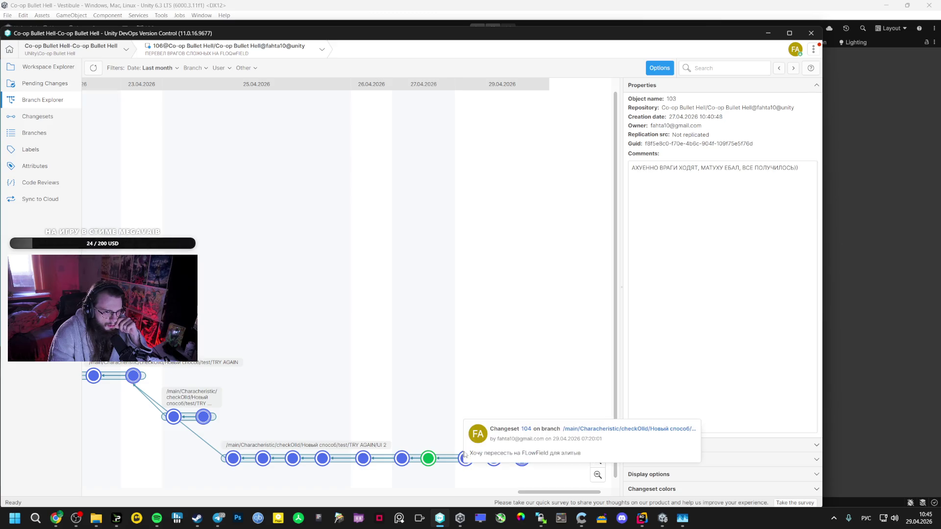
pyautogui.click(465, 459)
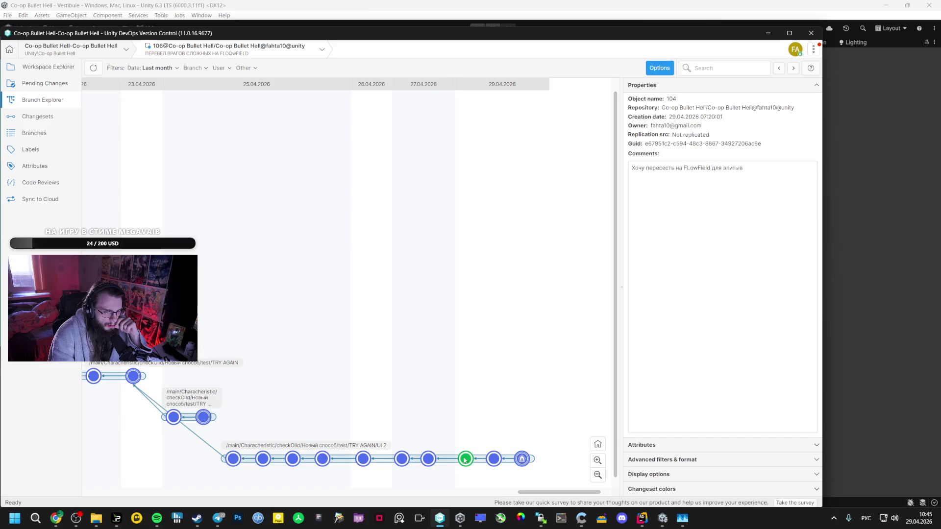
pyautogui.click(494, 459)
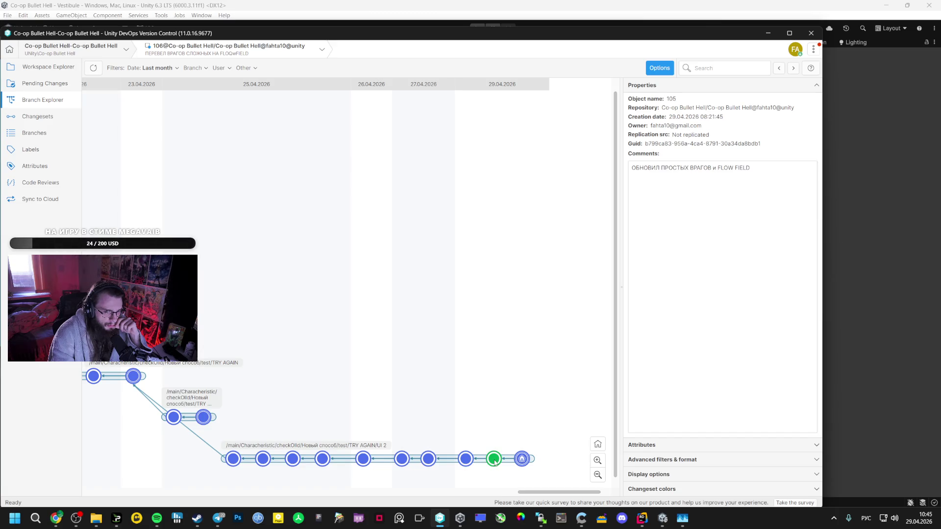
pyautogui.click(466, 459)
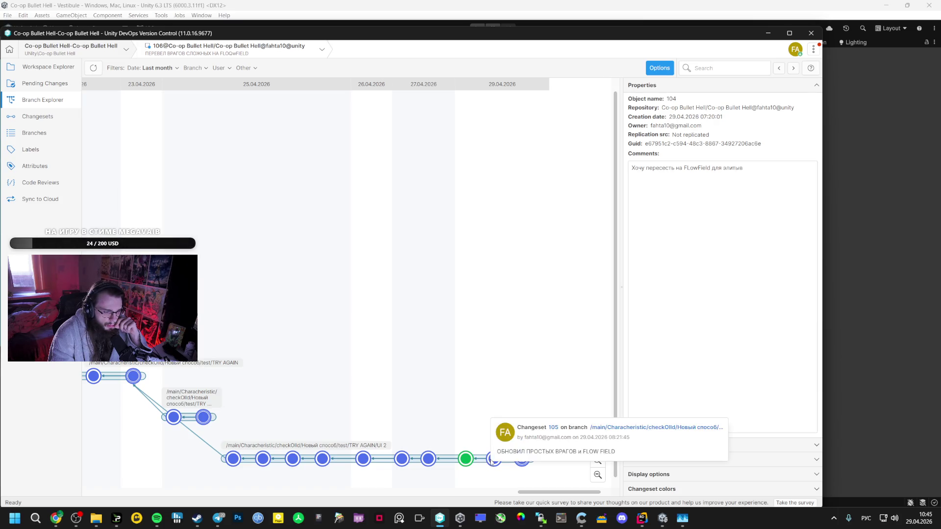
pyautogui.doubleClick(466, 460)
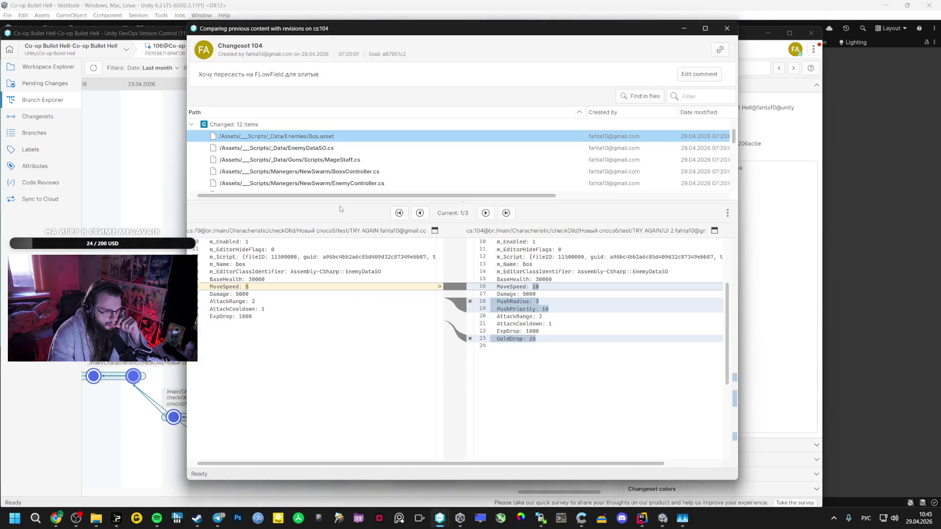
# - Step through changeset 104's files to the EnemyController.cs diff, review it, then close the window
pyautogui.press('Down')
pyautogui.press('Down')
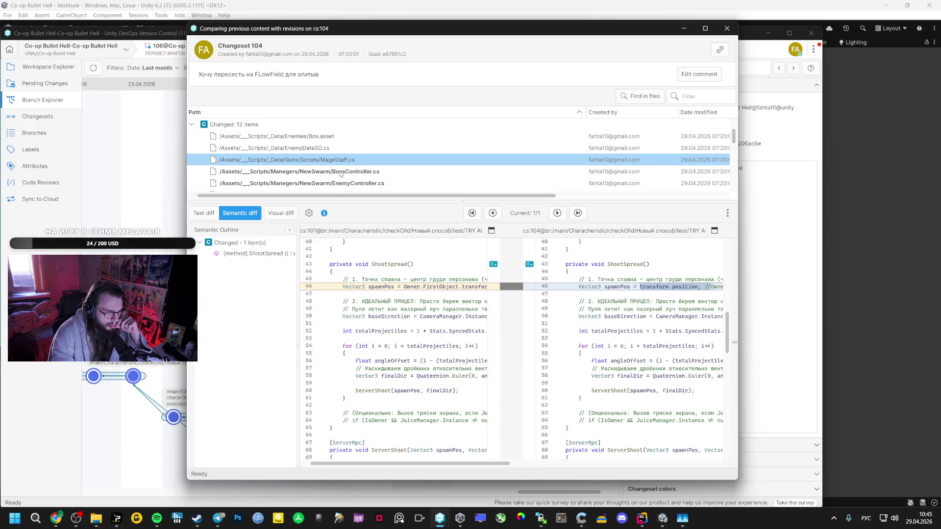
pyautogui.press('Down')
pyautogui.press('Down')
pyautogui.scroll(-1, 387, 185)
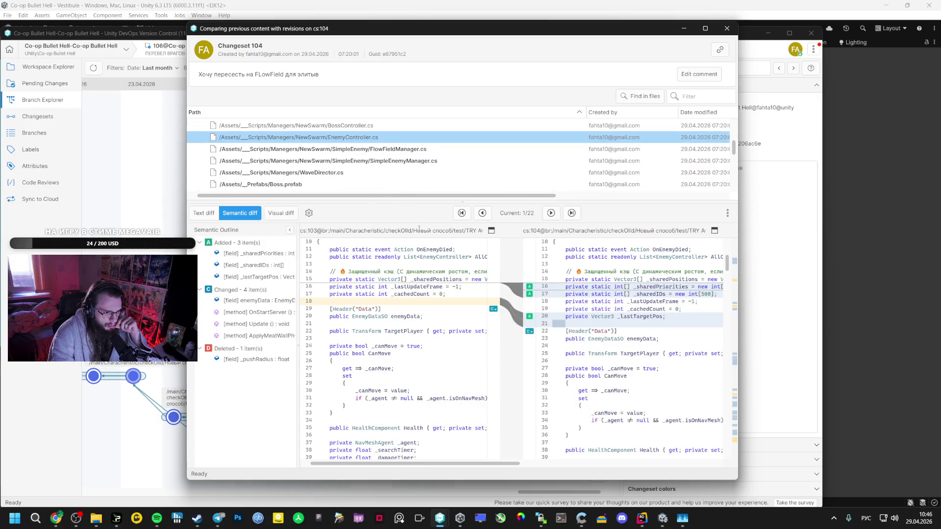
pyautogui.scroll(-15, 449, 333)
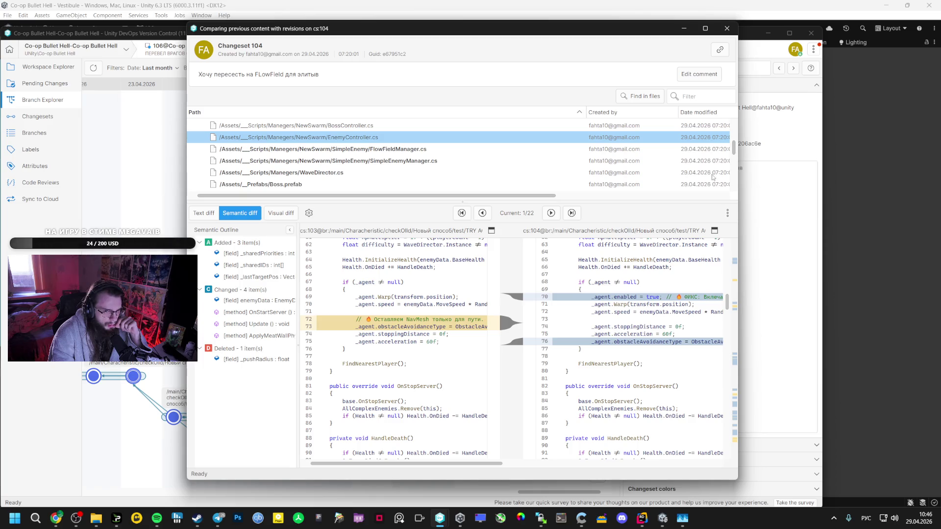
pyautogui.click(735, 364)
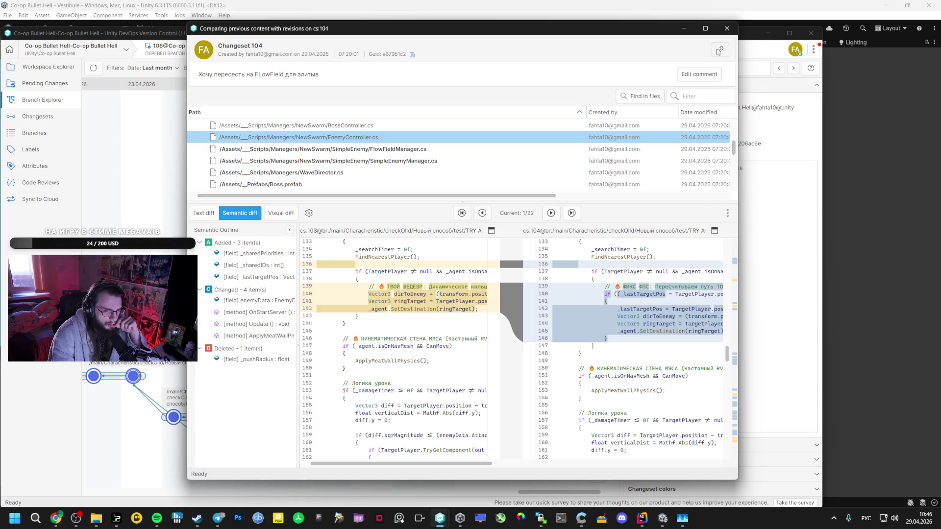
pyautogui.click(727, 28)
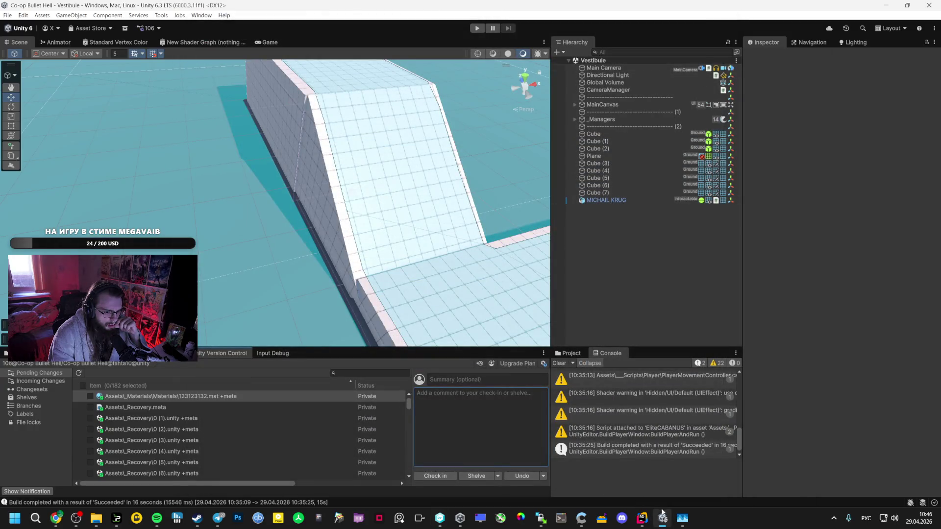
# - Switch the workspace to changeset 104 from Branch Explorer and dismiss Unity's warning
pyautogui.click(439, 519)
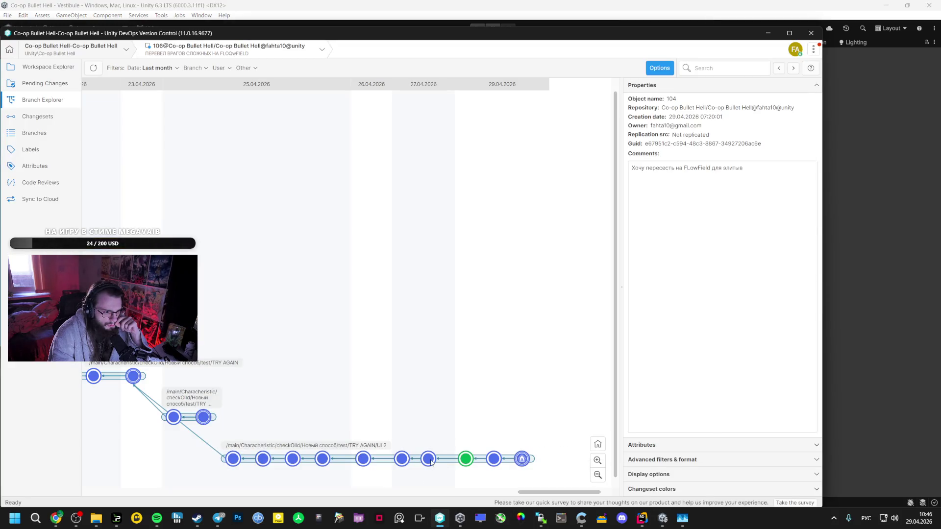
pyautogui.rightClick(463, 463)
pyautogui.click(500, 349)
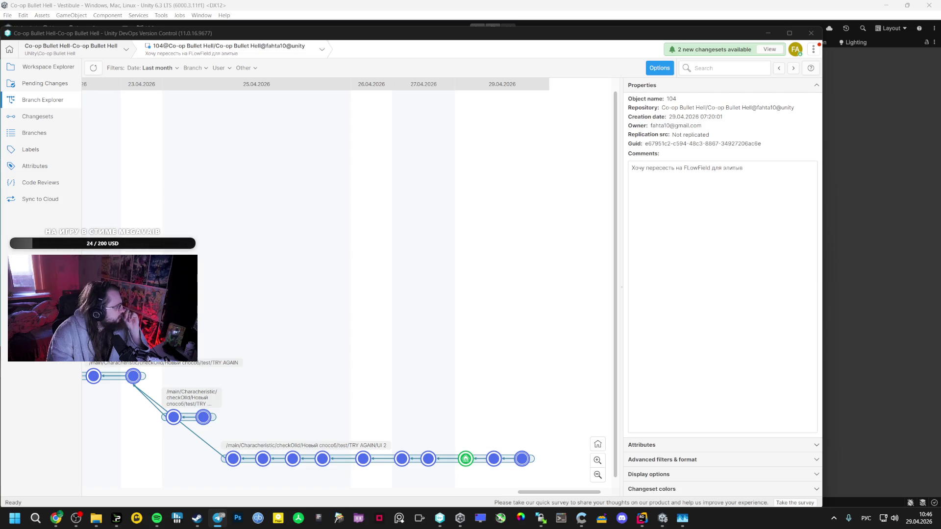
pyautogui.click(660, 524)
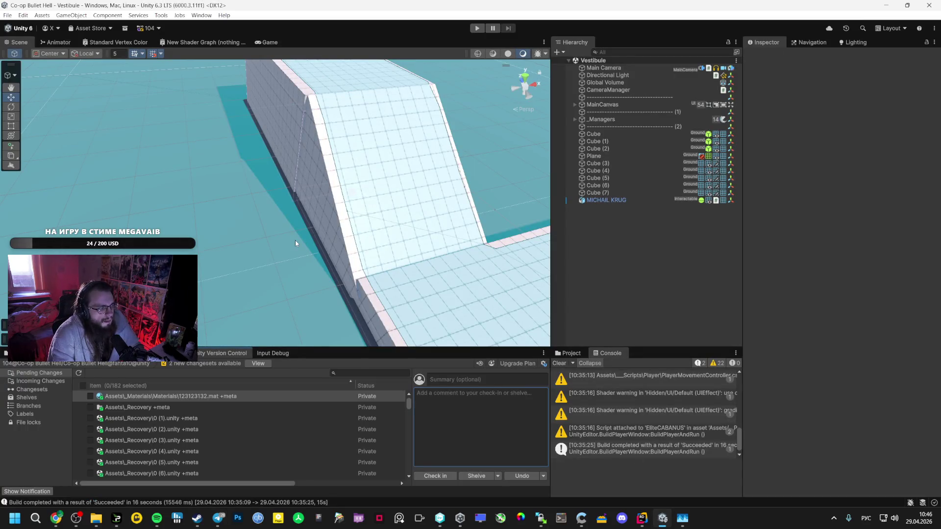
pyautogui.click(488, 278)
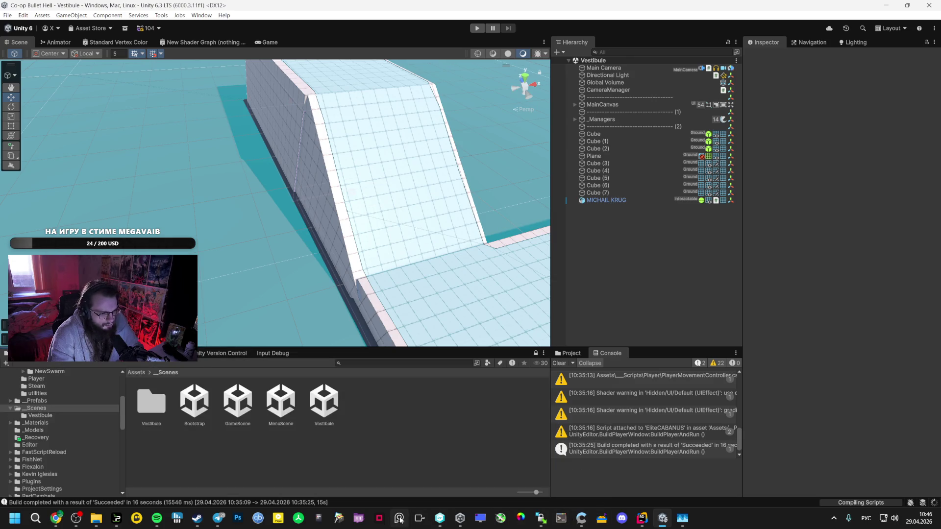
# - Refresh the branch graph, then return to Unity and open the _Prefabs folder
pyautogui.click(440, 518)
pyautogui.click(93, 68)
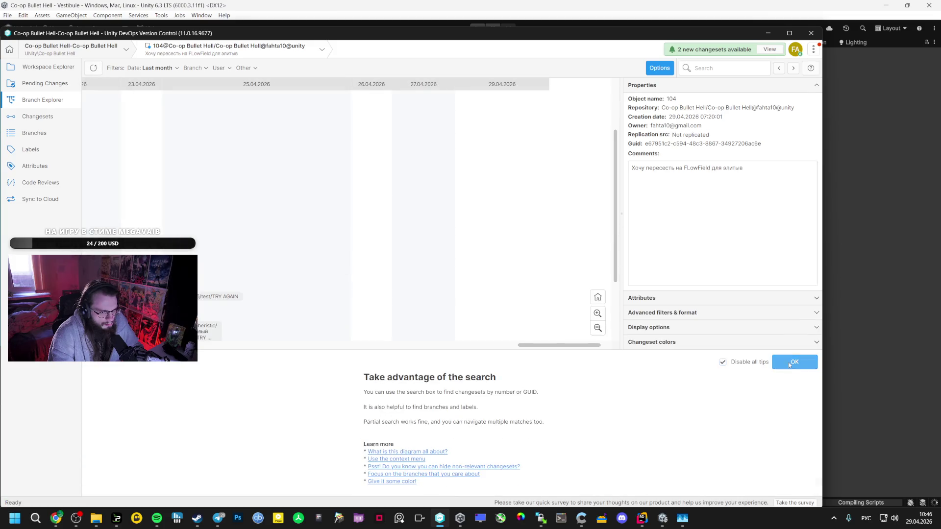
pyautogui.click(789, 365)
pyautogui.hotkey('alt', 'Tab')
pyautogui.hotkey('alt', 'Tab')
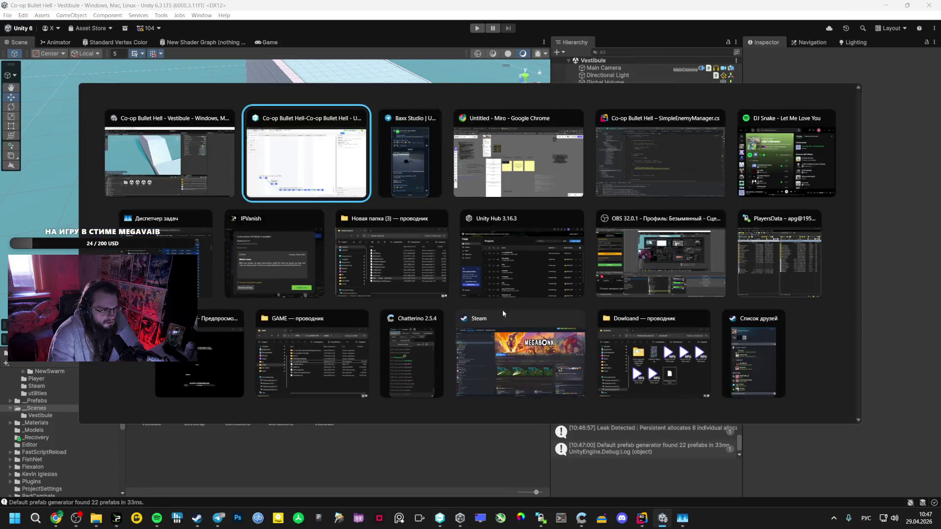
pyautogui.hotkey('alt', 'Tab')
pyautogui.hotkey('alt', 'Tab')
pyautogui.hotkey('alt', 'Tab')
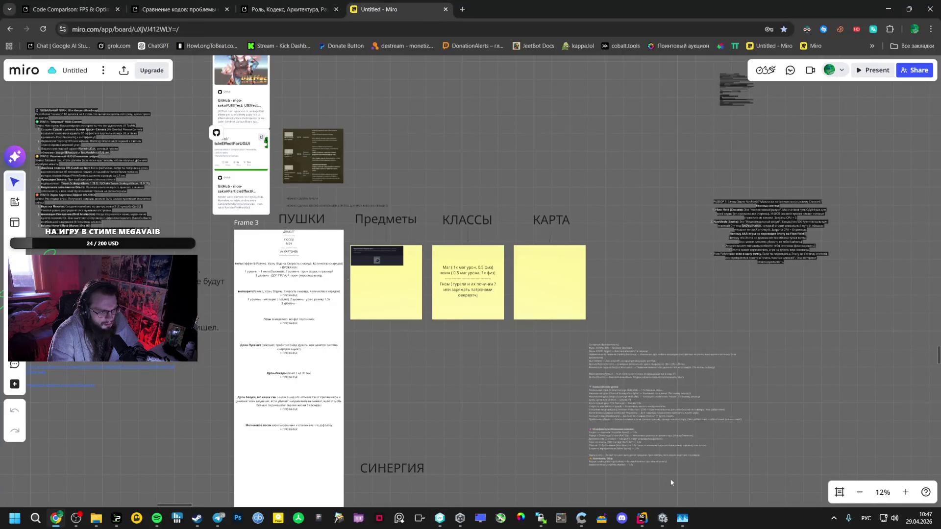
pyautogui.click(651, 505)
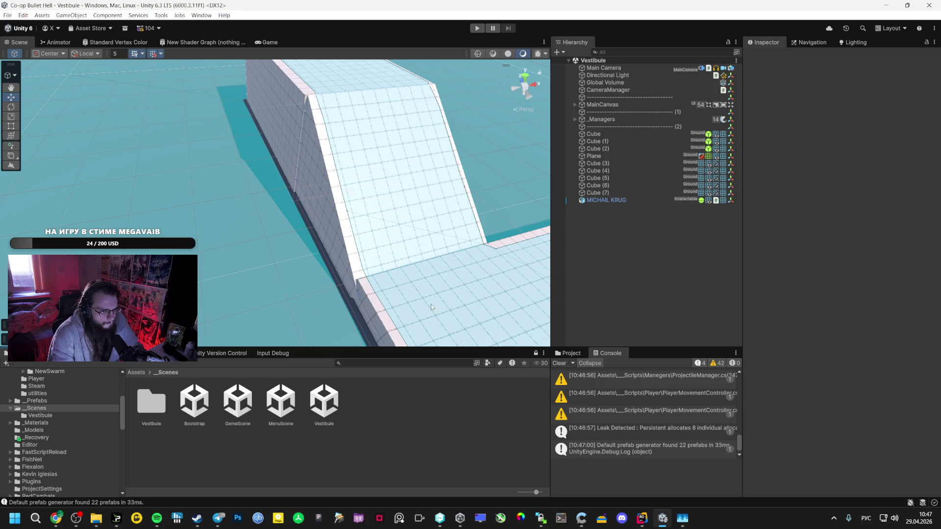
pyautogui.click(49, 403)
# - Open the Rombus prefab, then start File > Build And Run for the standalone player
pyautogui.click(510, 404)
pyautogui.doubleClick(510, 404)
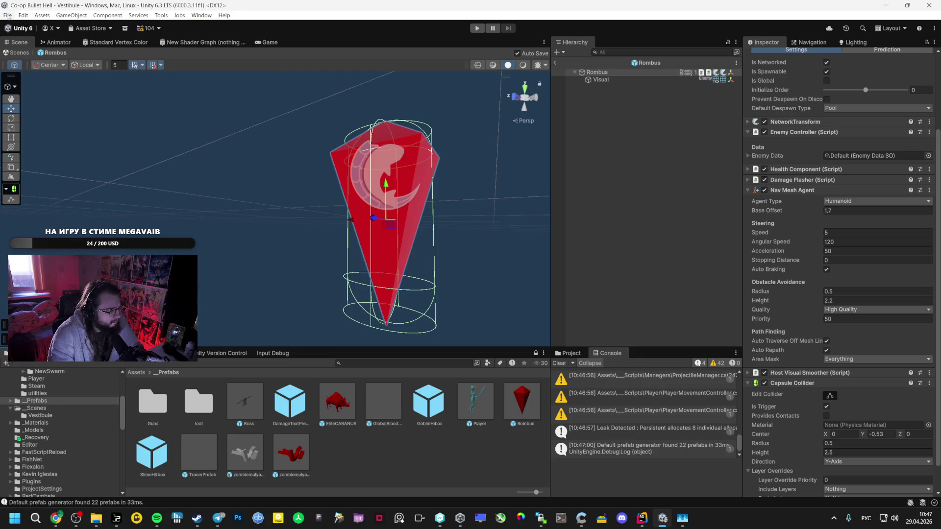
pyautogui.moveTo(101, 520)
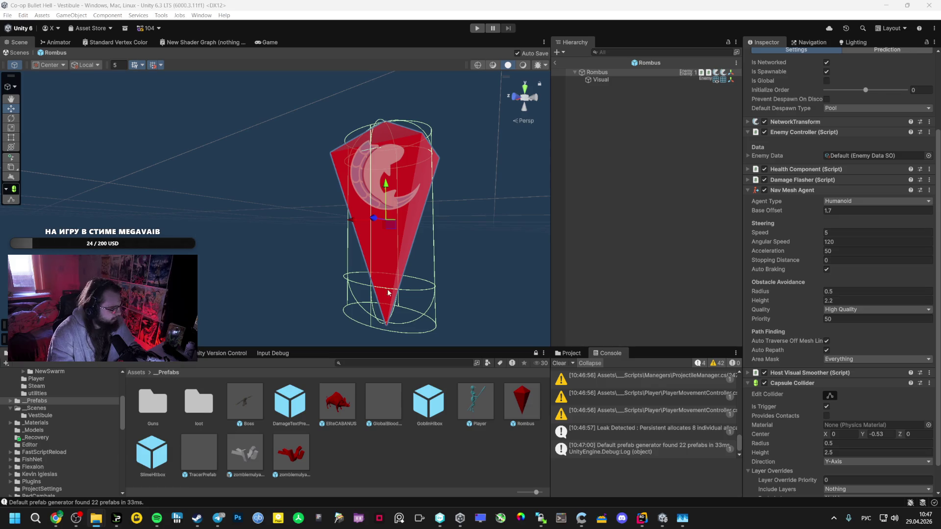
pyautogui.click(8, 15)
pyautogui.click(37, 133)
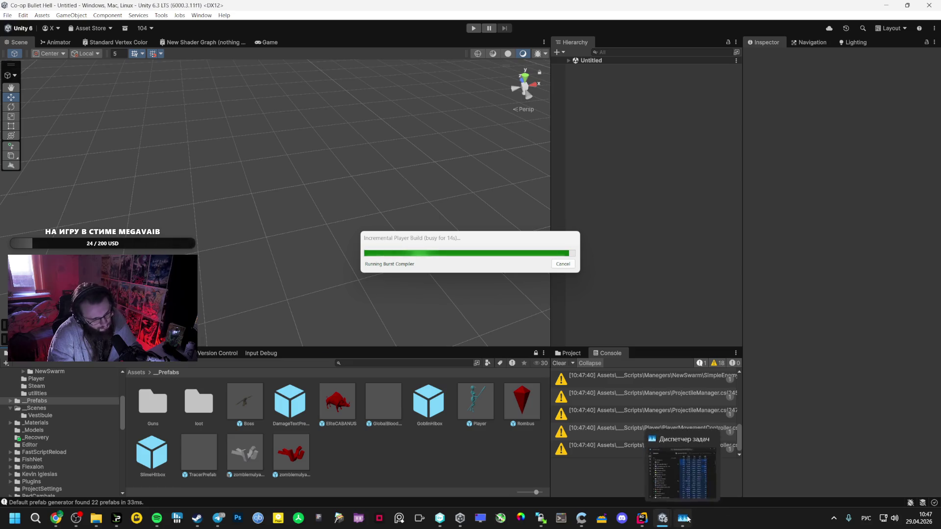
# - Close Task Manager, start the level and push into the swarm, taking Damage Up
pyautogui.click(688, 518)
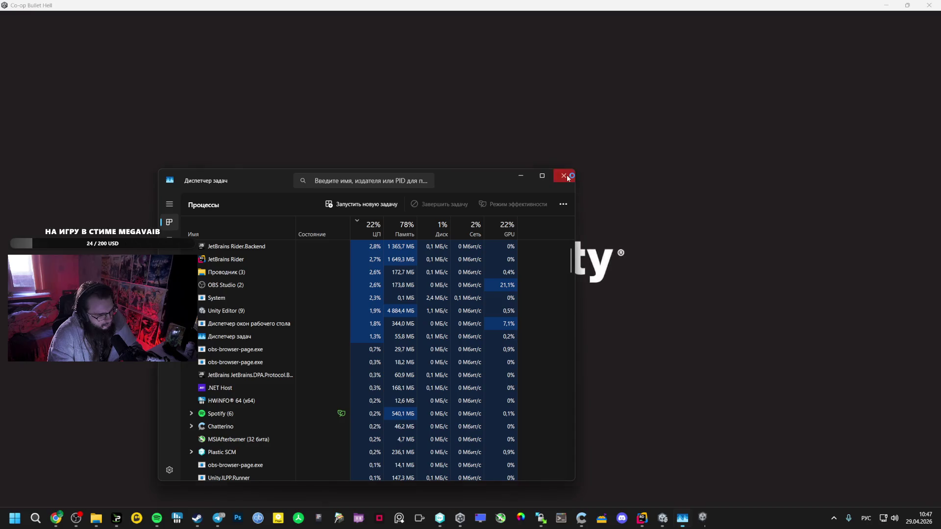
pyautogui.click(558, 180)
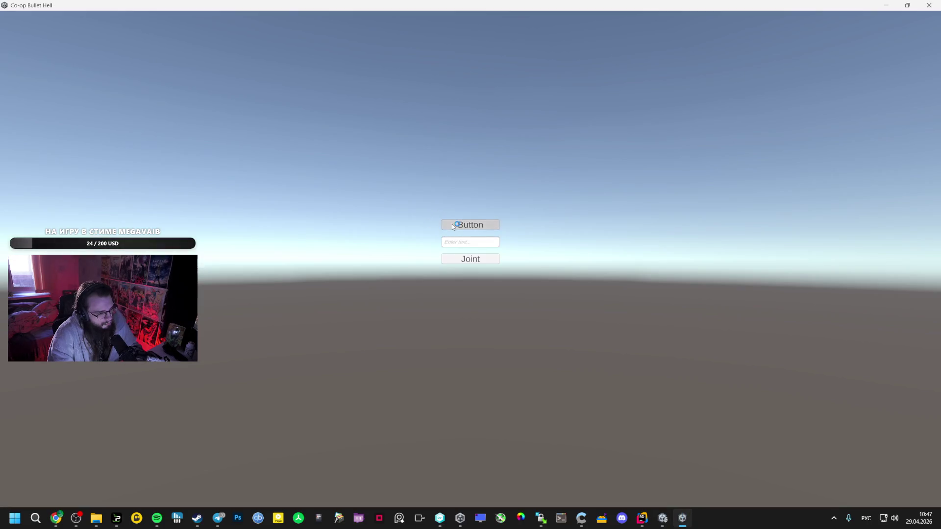
pyautogui.click(452, 224)
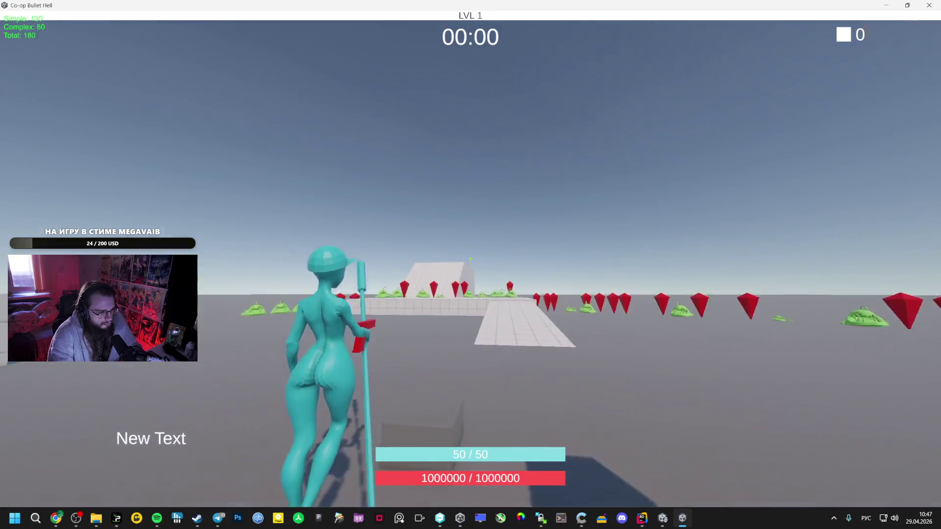
pyautogui.press('w')
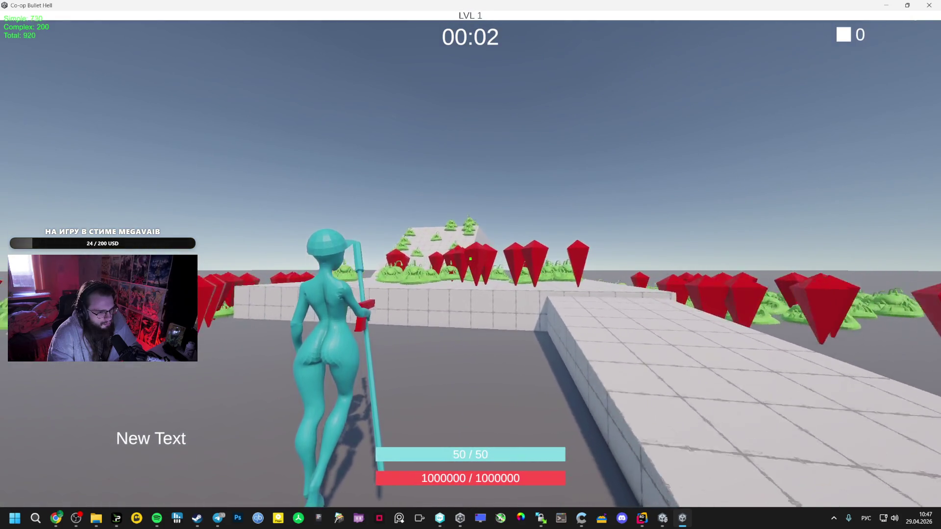
pyautogui.press('w')
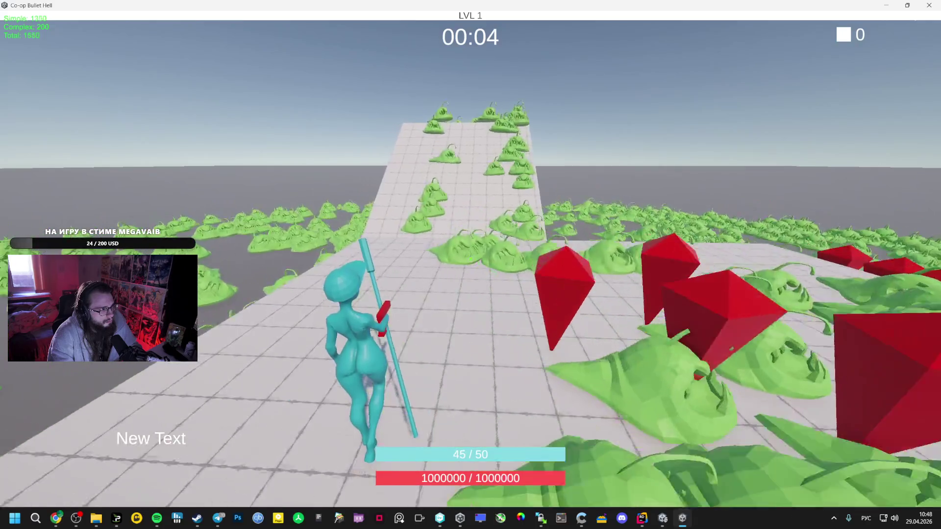
pyautogui.press('w')
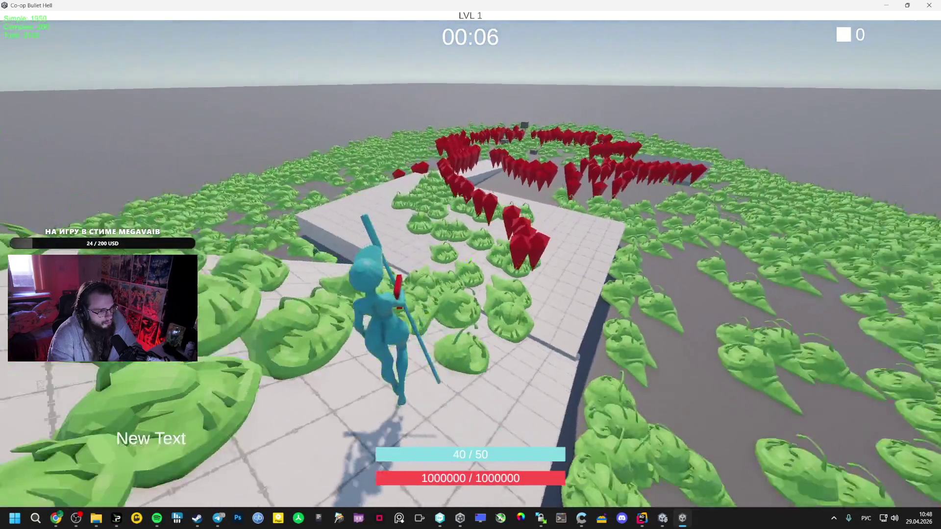
pyautogui.press('w')
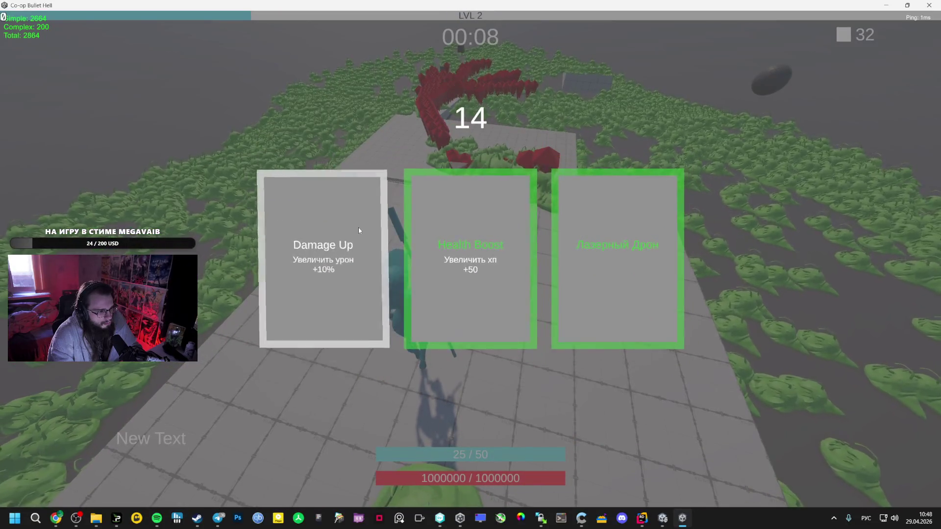
pyautogui.click(358, 227)
pyautogui.press('w')
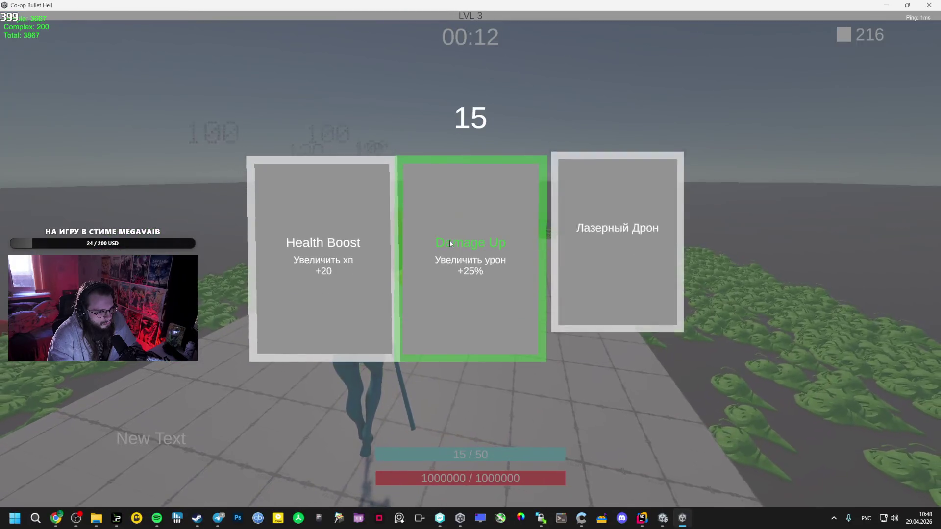
# - Pick Damage Up, Mage Staff, Orbital Weapon and Лазерный Дрон upgrades as levels climb
pyautogui.click(449, 229)
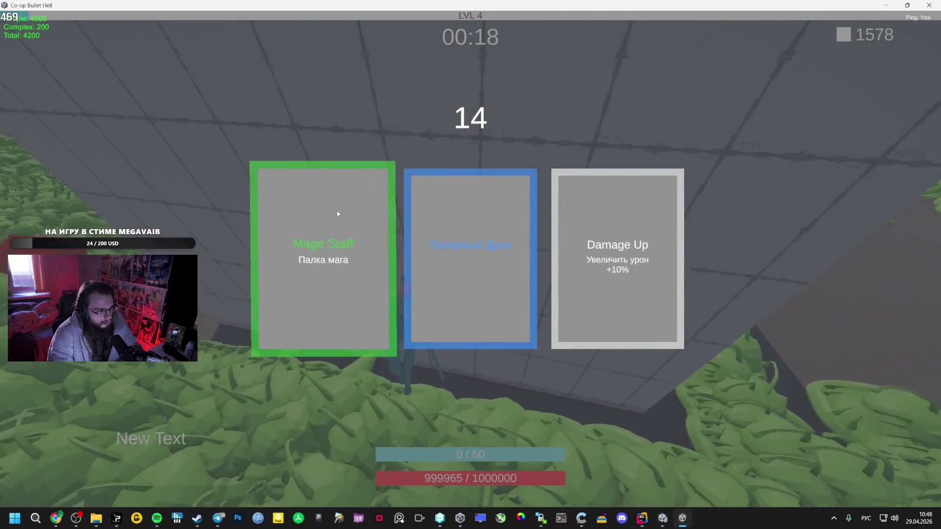
pyautogui.click(337, 213)
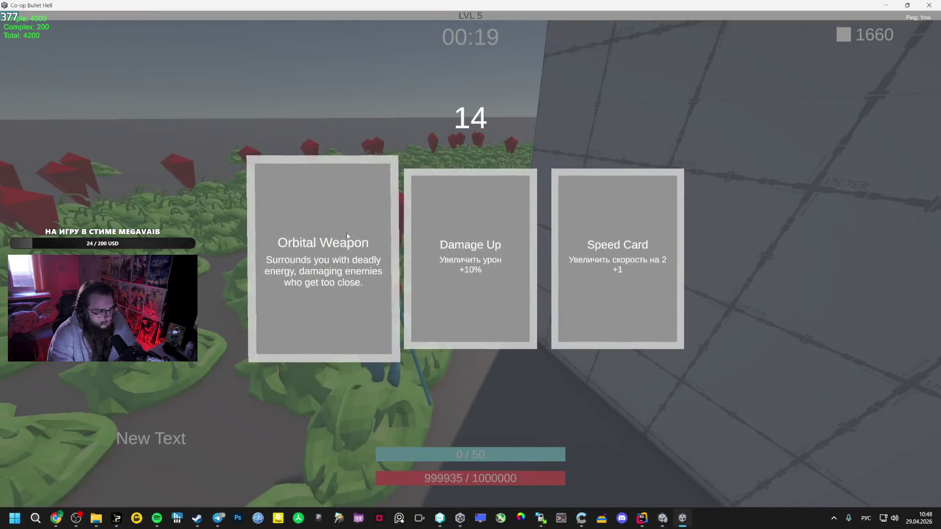
pyautogui.click(347, 236)
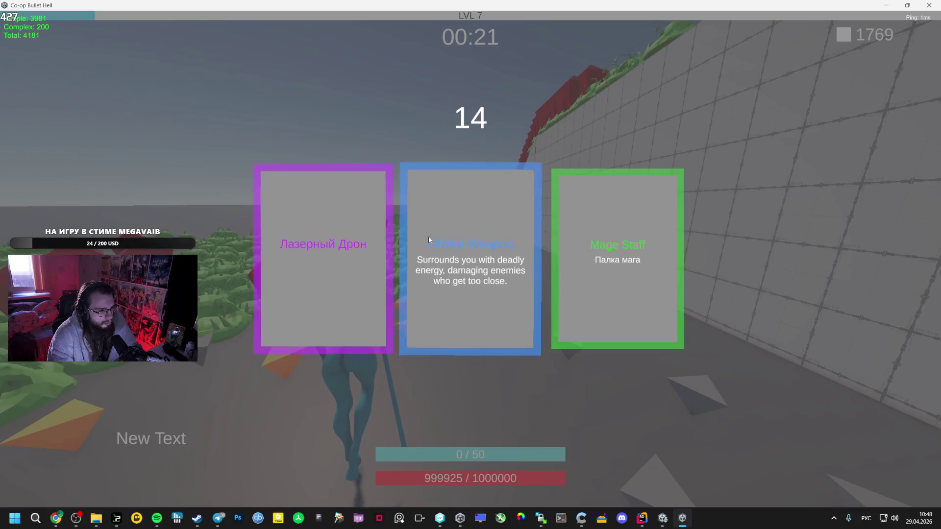
pyautogui.click(429, 240)
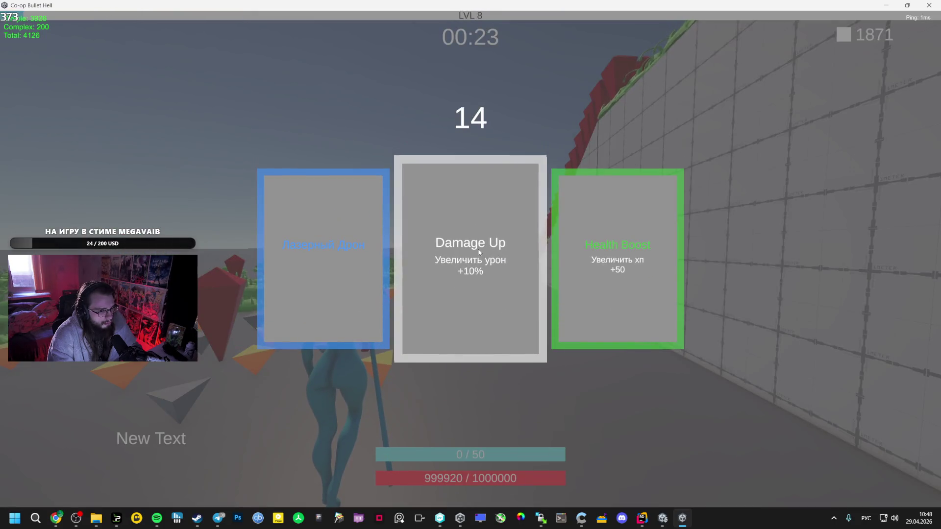
pyautogui.click(480, 252)
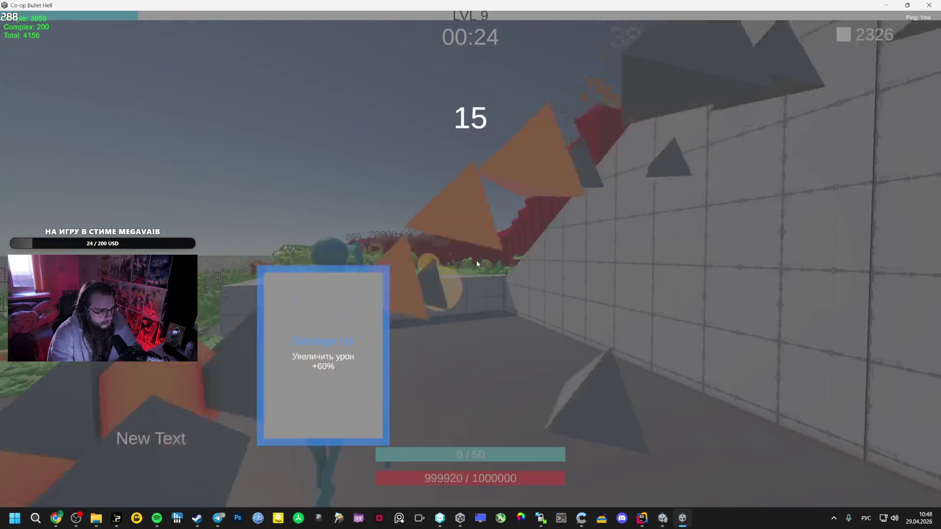
pyautogui.click(598, 259)
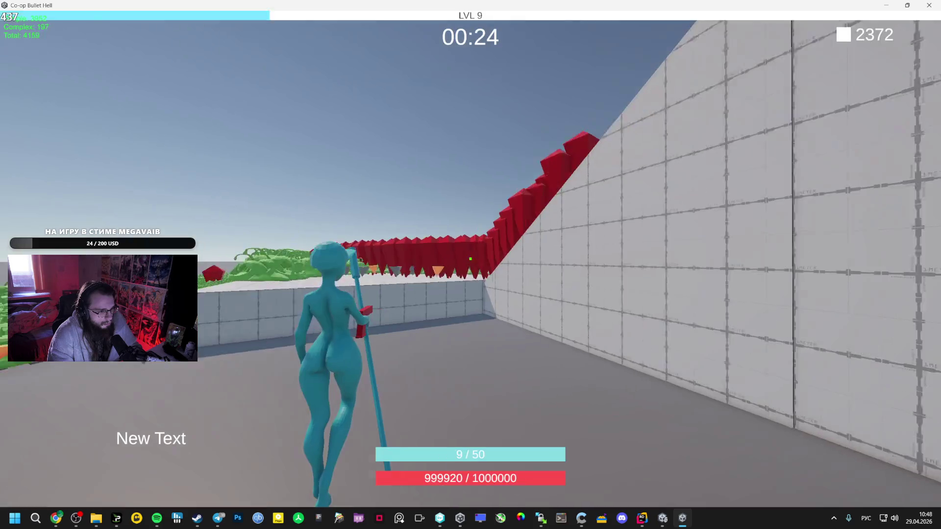
pyautogui.click(356, 252)
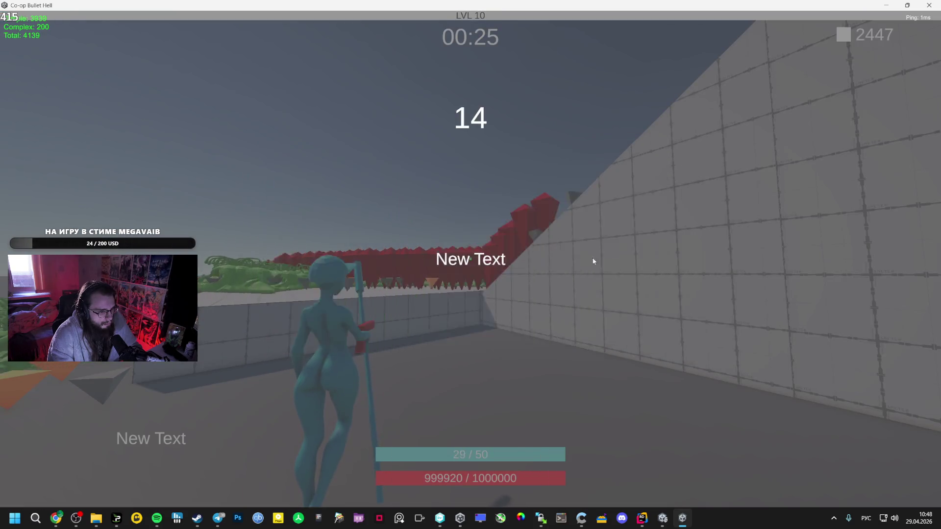
# - Advance through the enemy swarm, take another Damage Up, then pause and return to Unity
pyautogui.press('w')
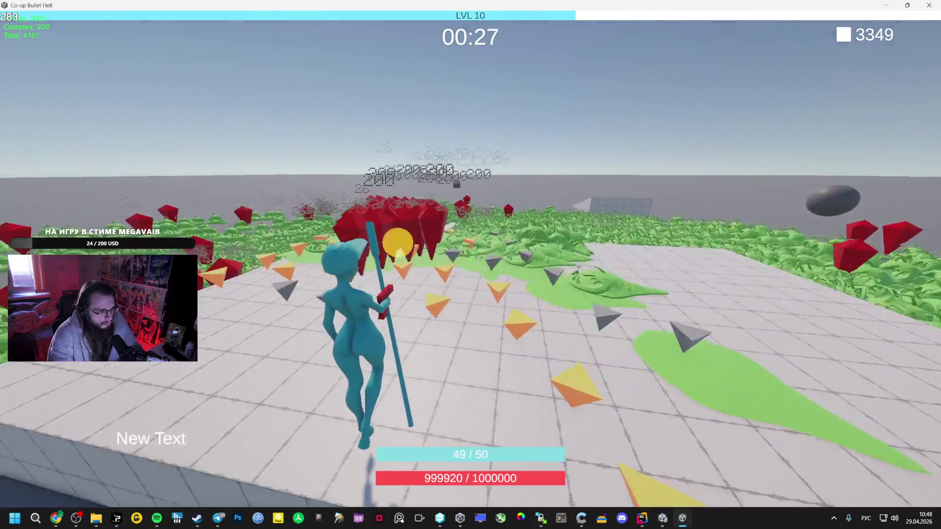
pyautogui.press('w')
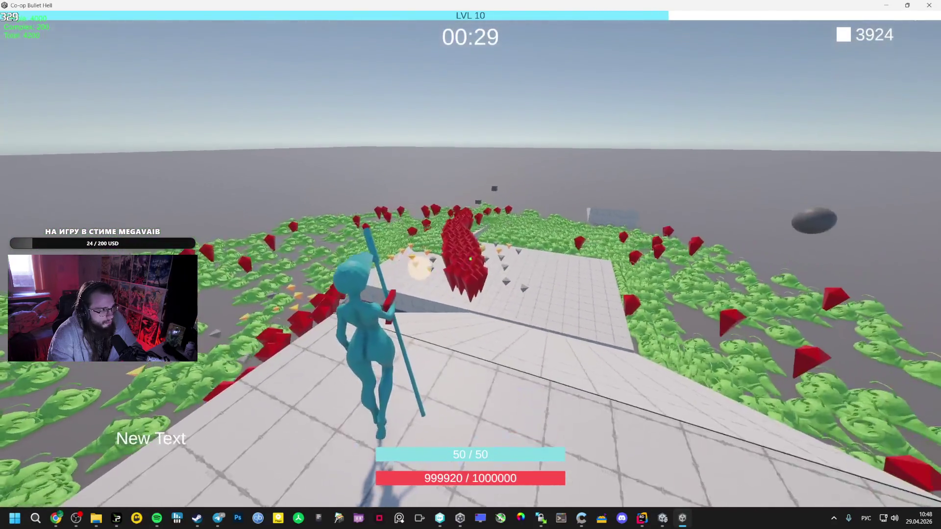
pyautogui.press('w')
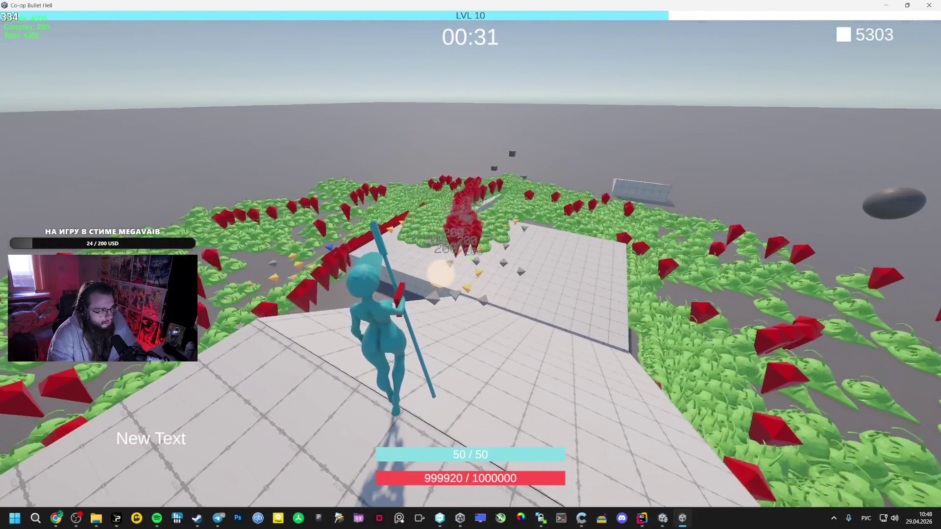
pyautogui.press('w')
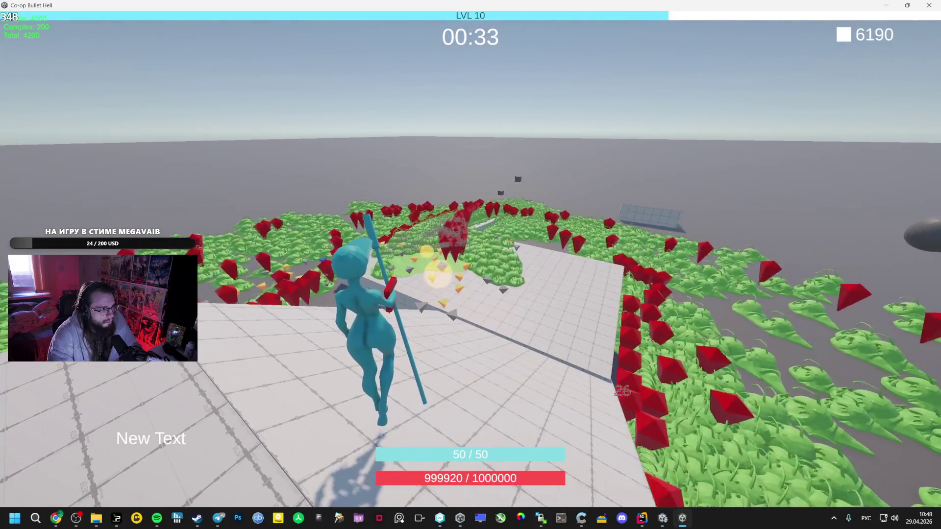
pyautogui.press('w')
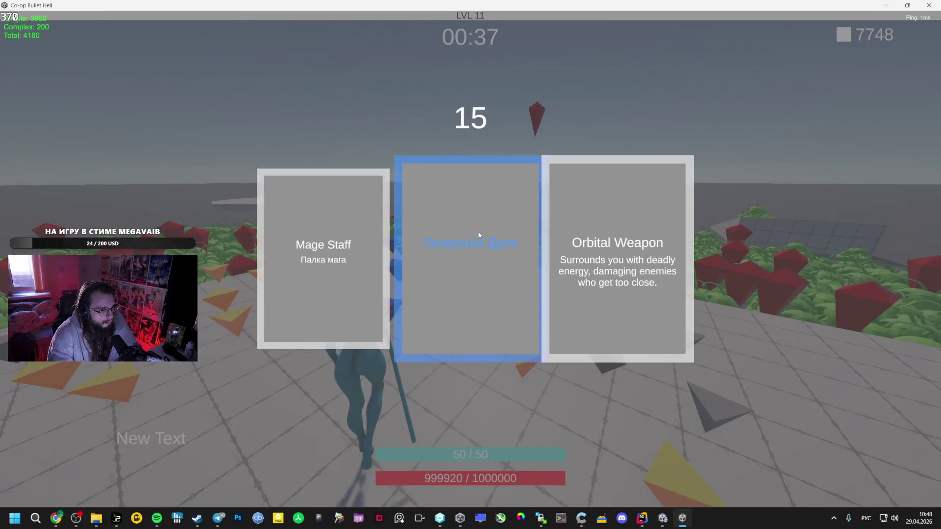
pyautogui.click(479, 235)
pyautogui.press('w')
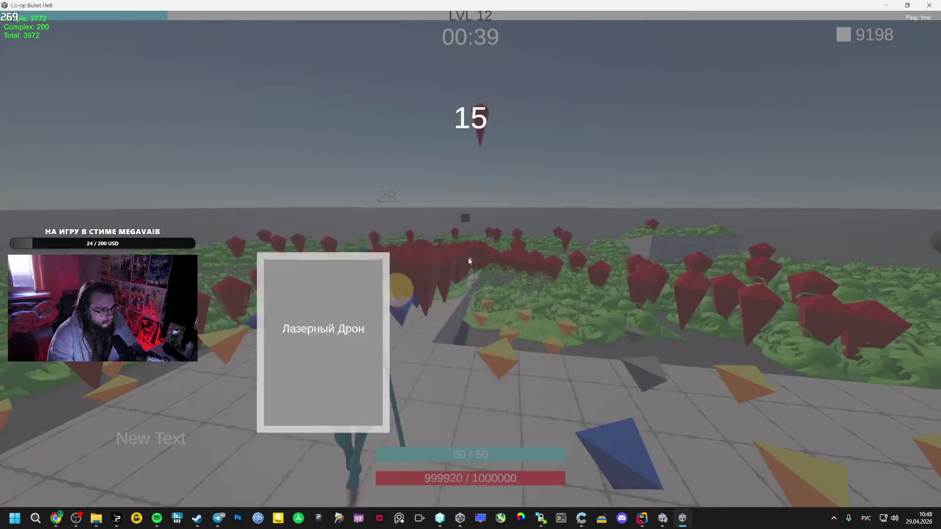
pyautogui.click(602, 265)
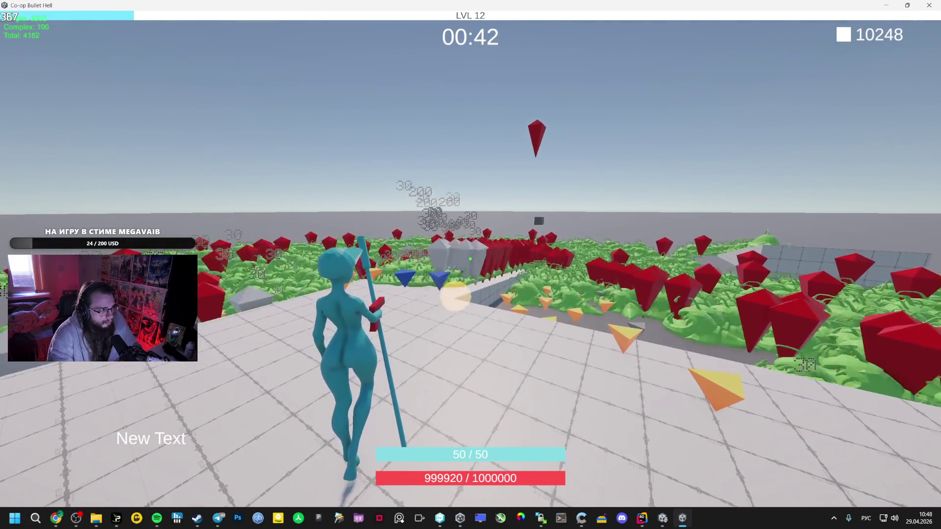
pyautogui.press('Escape')
pyautogui.click(663, 518)
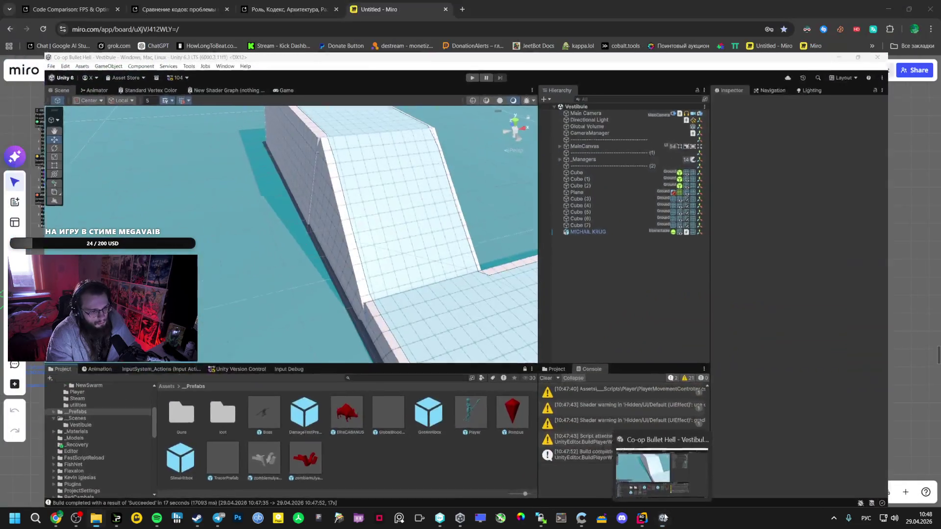